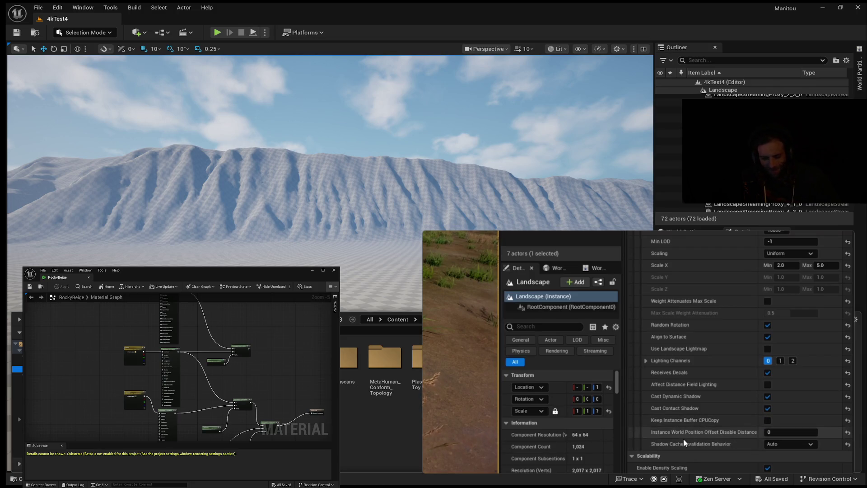
Set the grass type's Instance World Position Offset Disable Distance to 100.
mouse_move(695, 435)
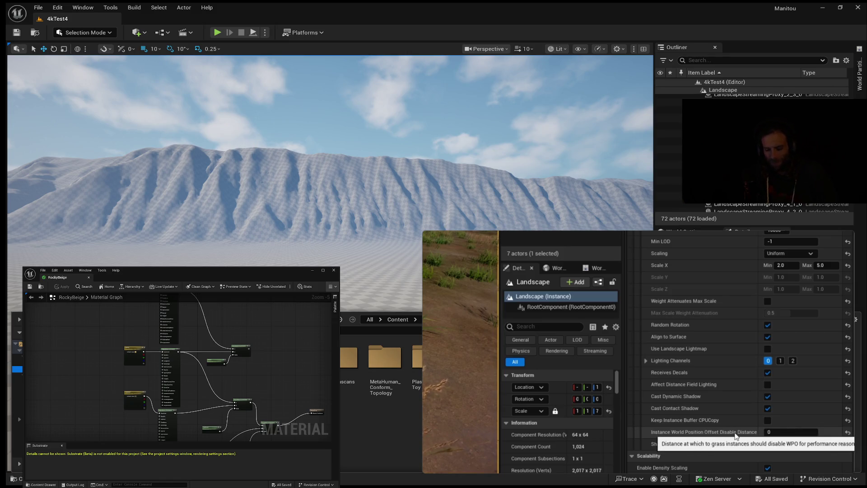
click(772, 432)
text(100)
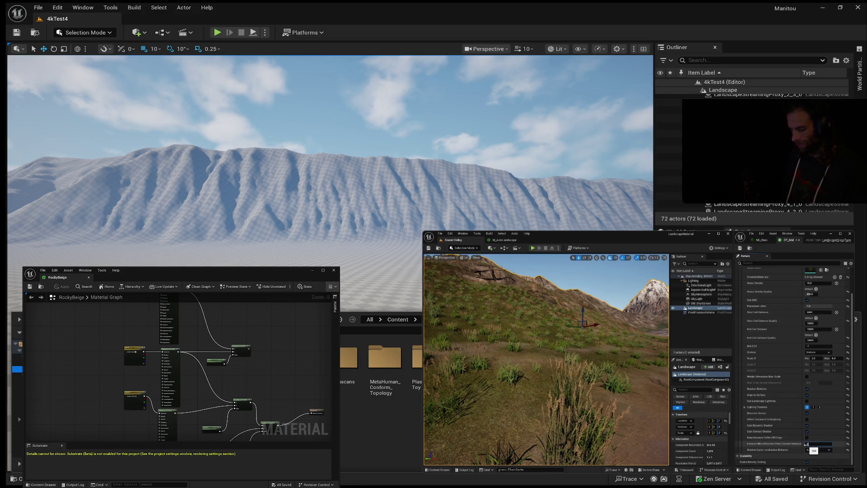
Drag the WPO Disable Distance value upward toward 500 and bring up the viewport view modes.
drag(807, 443, 806, 444)
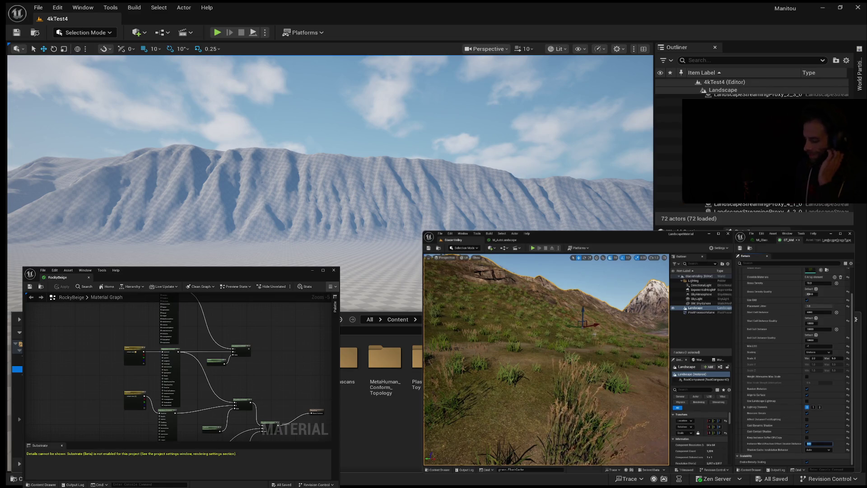
click(464, 258)
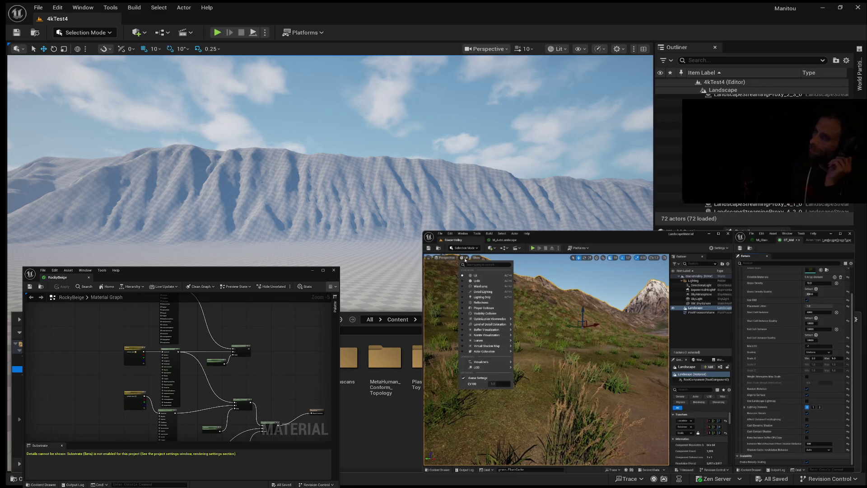
Switch the landscape viewport to the Virtual Shadow Map Cached Page visualization.
mouse_move(486, 347)
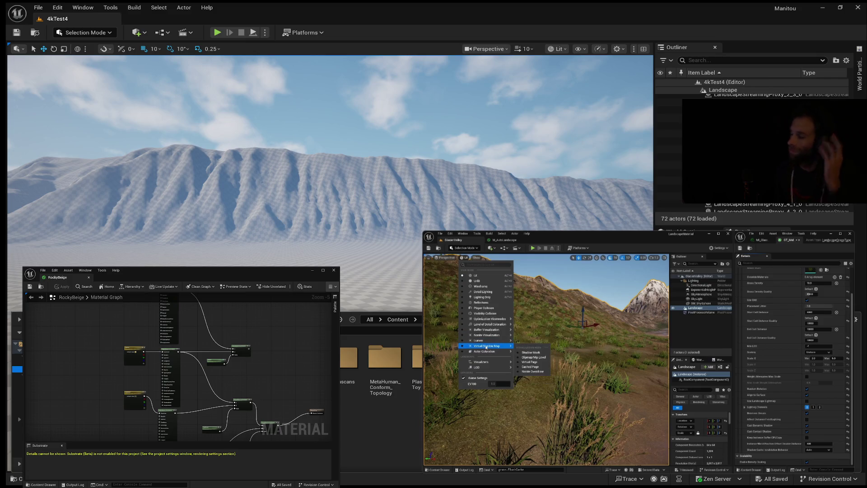
click(530, 366)
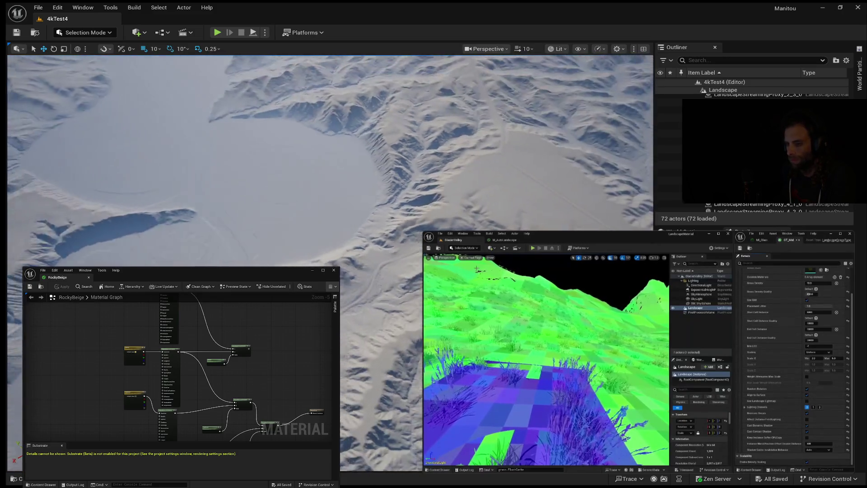
click(472, 257)
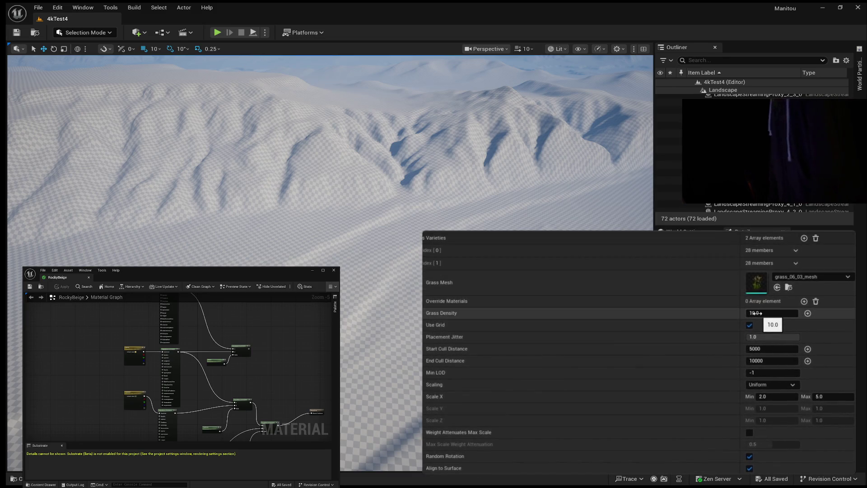
Set Grass Density to 0 for grass_06_03_mesh and grass_01_03_mesh, then close GT_MidLow.
click(756, 312)
text(0)
key(Return)
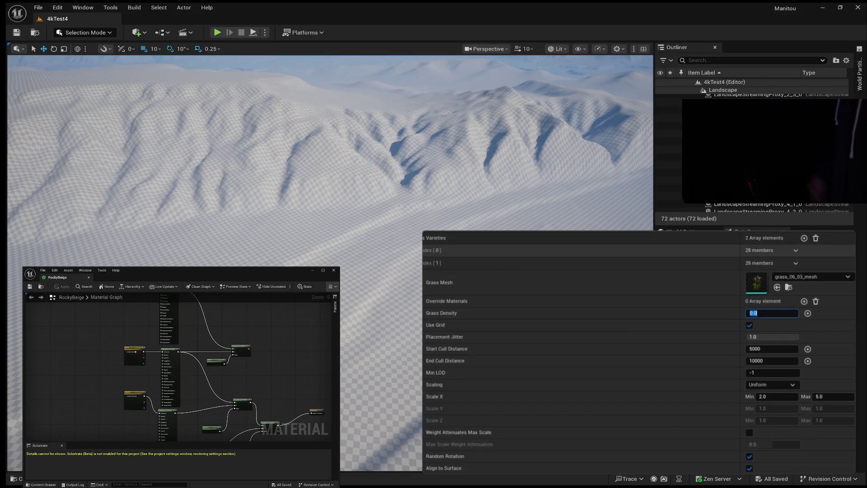
click(796, 251)
click(759, 300)
text(0)
key(Return)
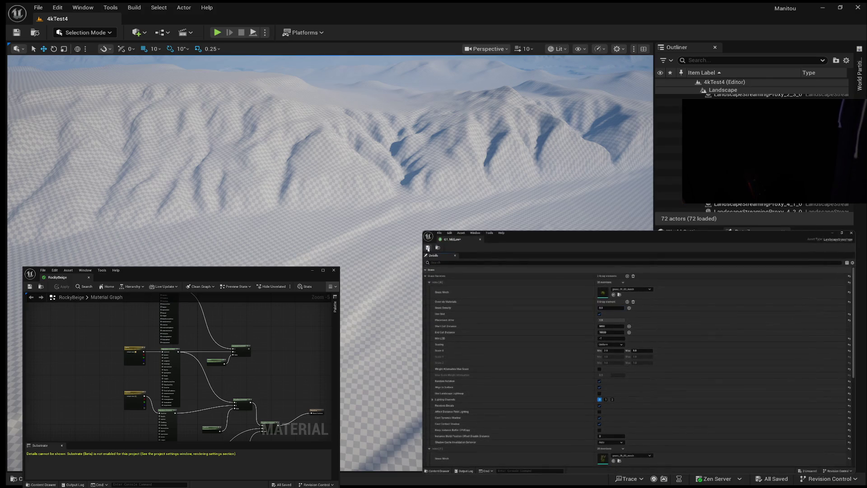
click(481, 239)
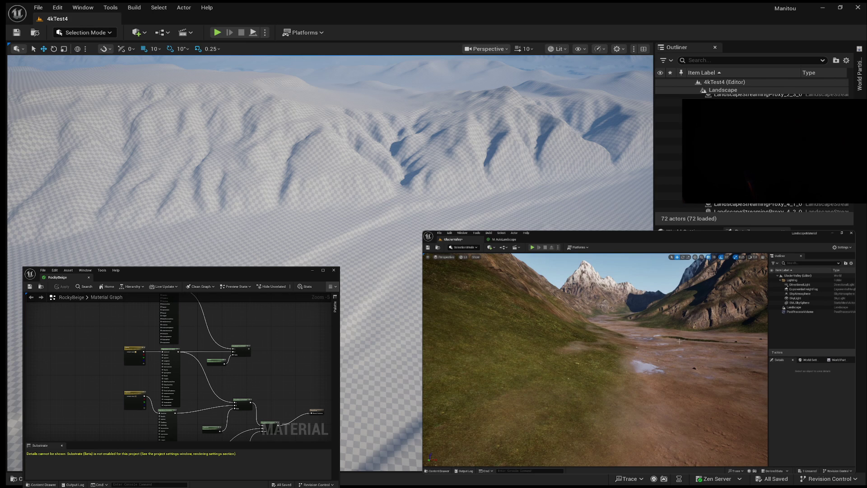
Enable the Procedural Content Generation Framework (PCG) plugin, accept the beta warning, and restart.
click(450, 233)
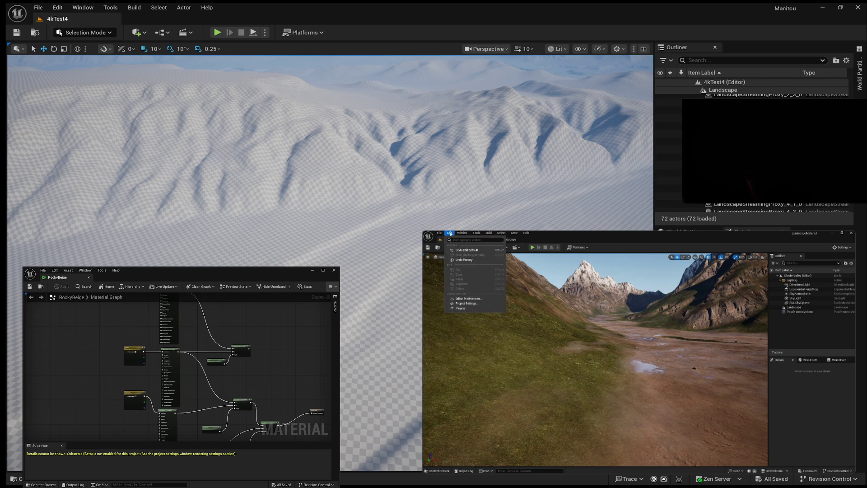
click(479, 308)
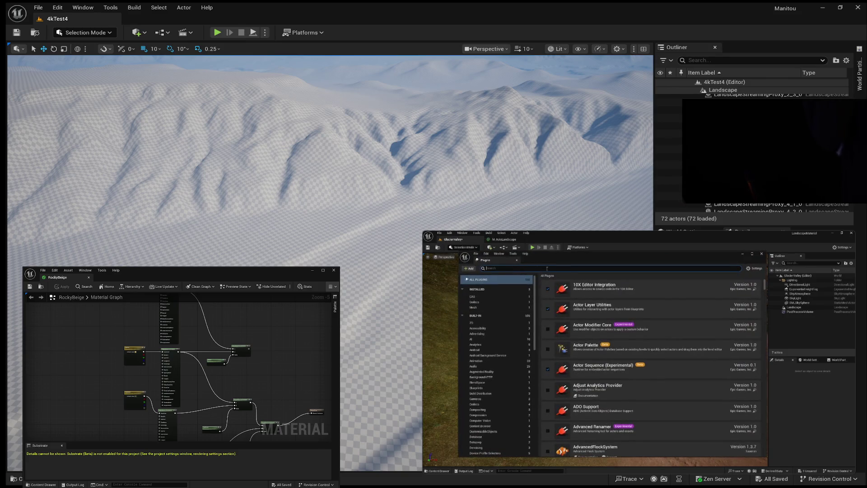
text(procedural)
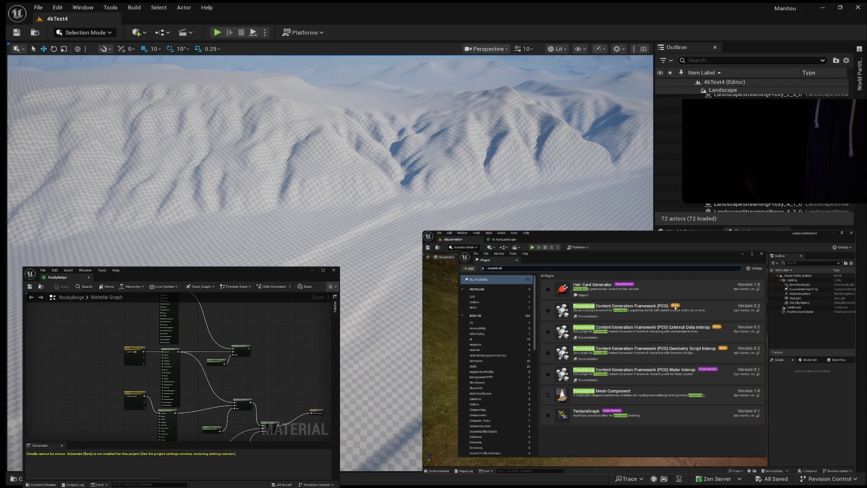
click(548, 310)
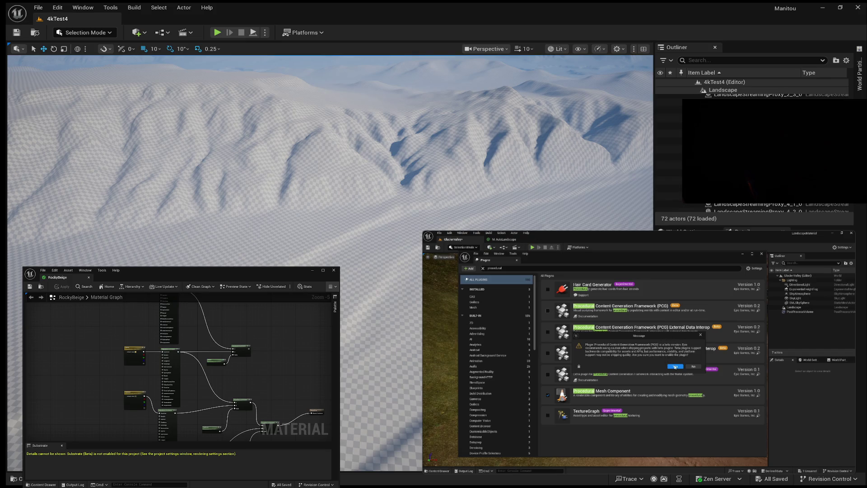
click(675, 367)
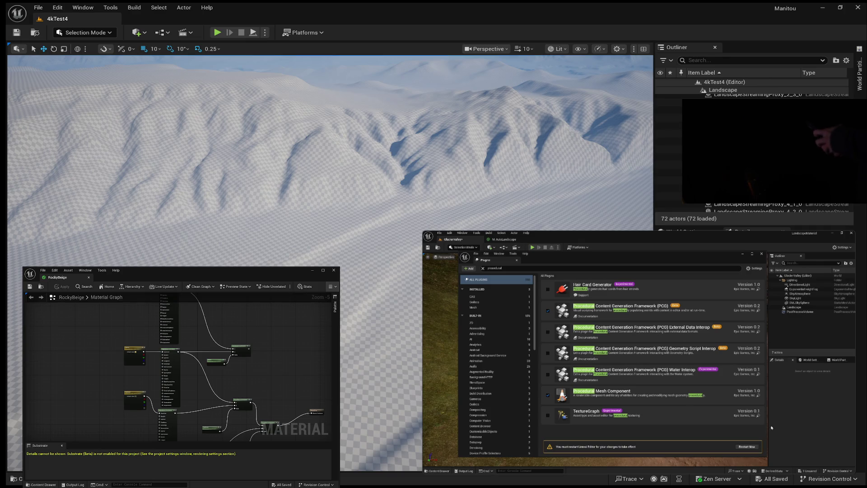
click(750, 446)
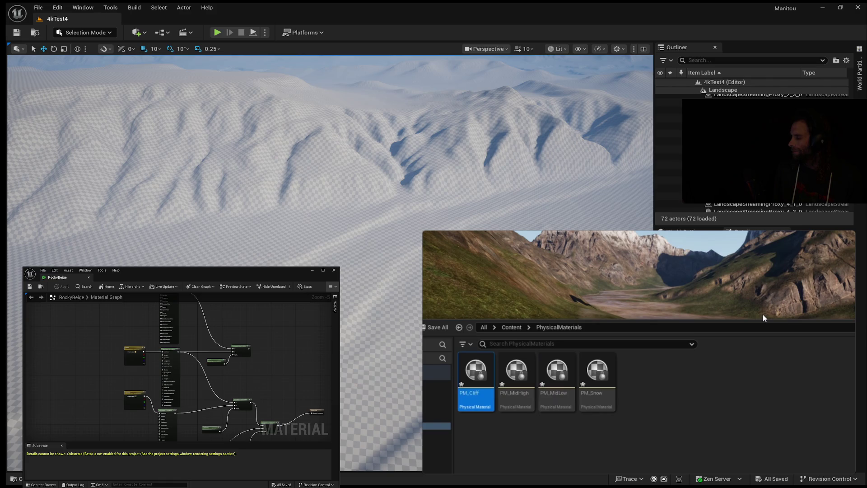
Duplicate PM_Cliff and name the copy starting with PM_G.
key(ctrl+d)
text(PM_G)
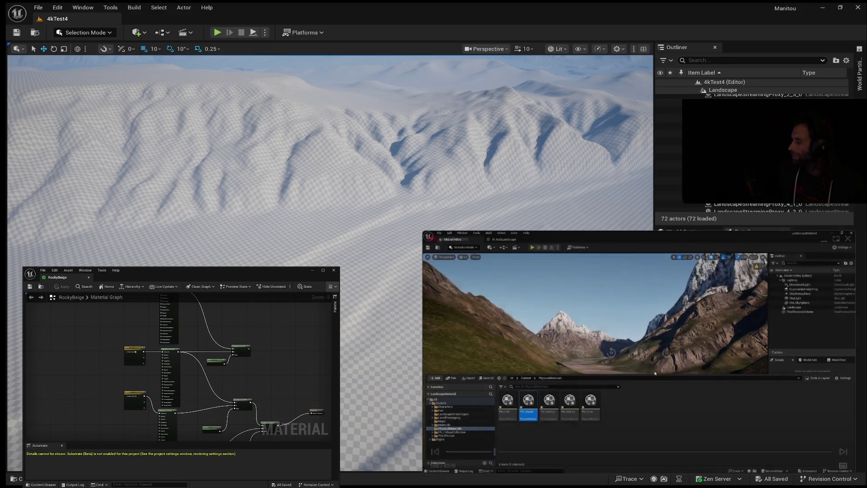
mouse_move(456, 276)
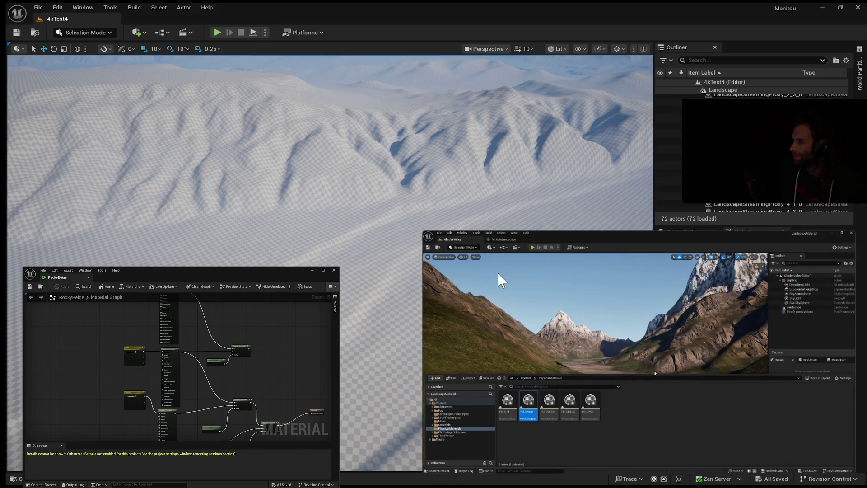
mouse_move(499, 262)
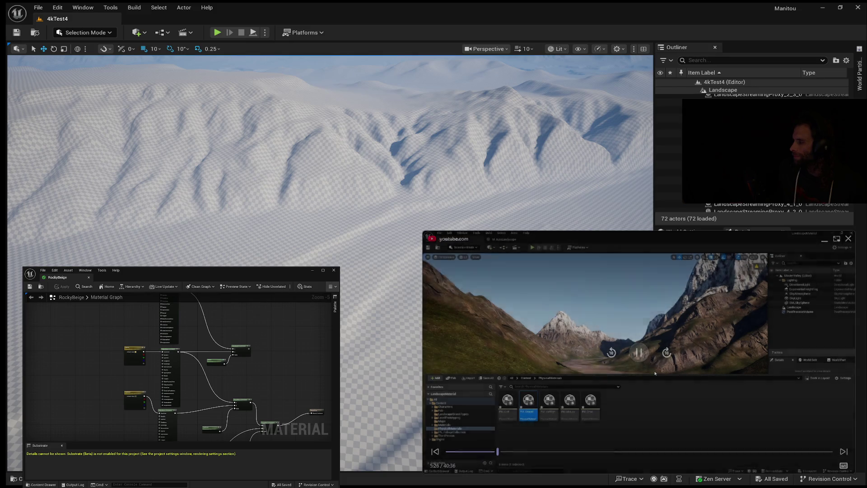
mouse_move(679, 411)
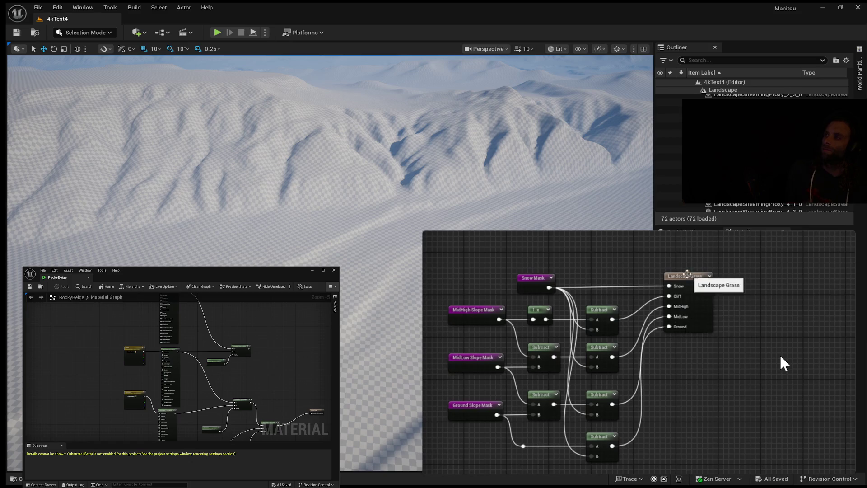
mouse_move(783, 361)
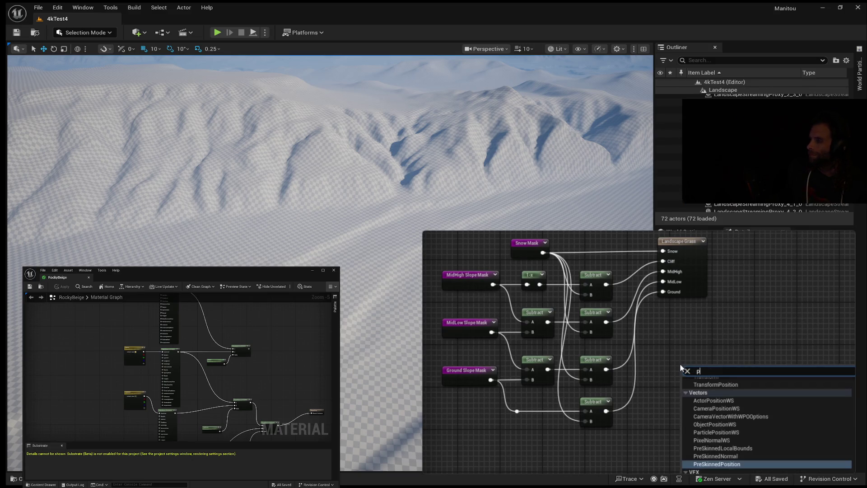
mouse_move(627, 365)
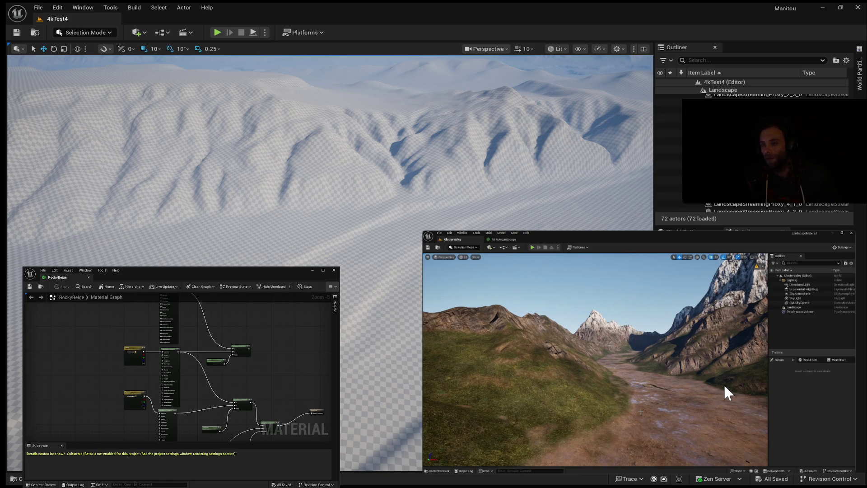
Zoom and pan the RockyBeige material graph to its MakeMaterialAttributes nodes.
mouse_move(722, 383)
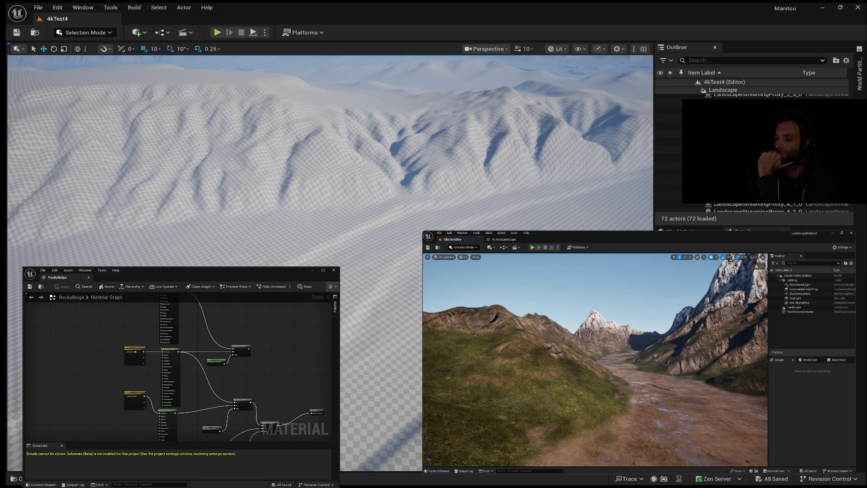
scroll(102, 402, up, 2)
mouse_move(252, 411)
mouse_down()
mouse_move(95, 418)
mouse_move(141, 430)
mouse_move(155, 423)
mouse_up()
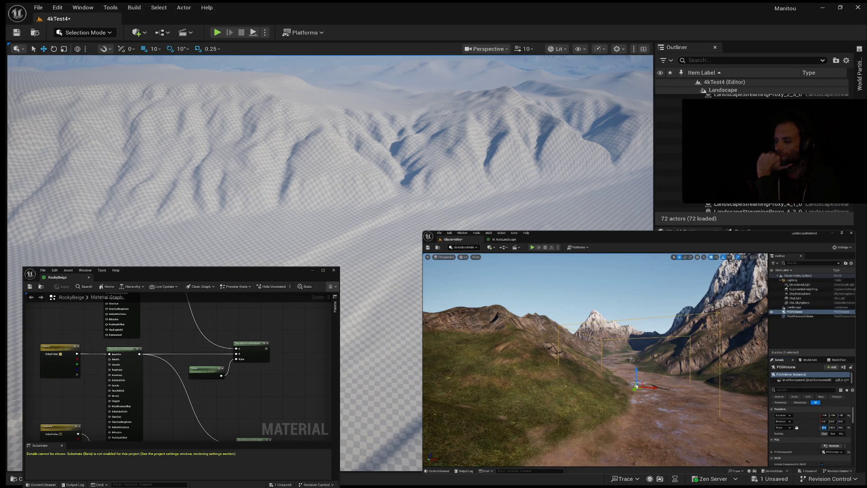
Select an actor in the level, then drag within the Content Browser's PCG folder.
scroll(749, 149, up, 10)
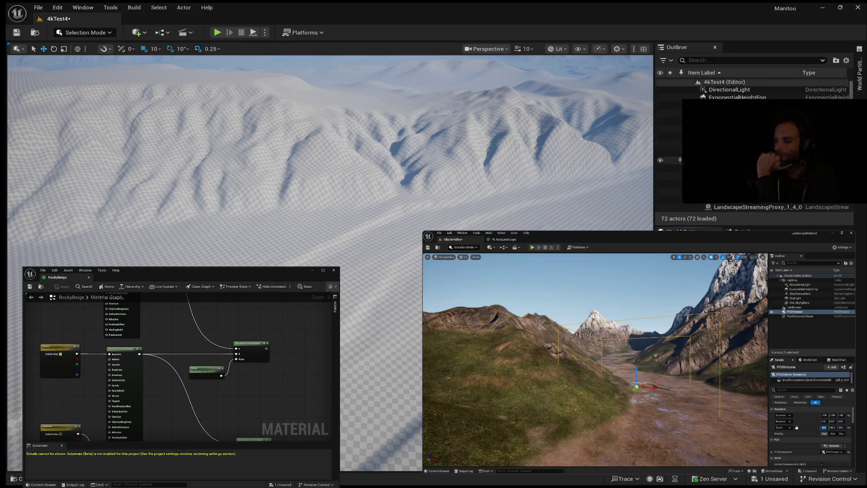
click(731, 105)
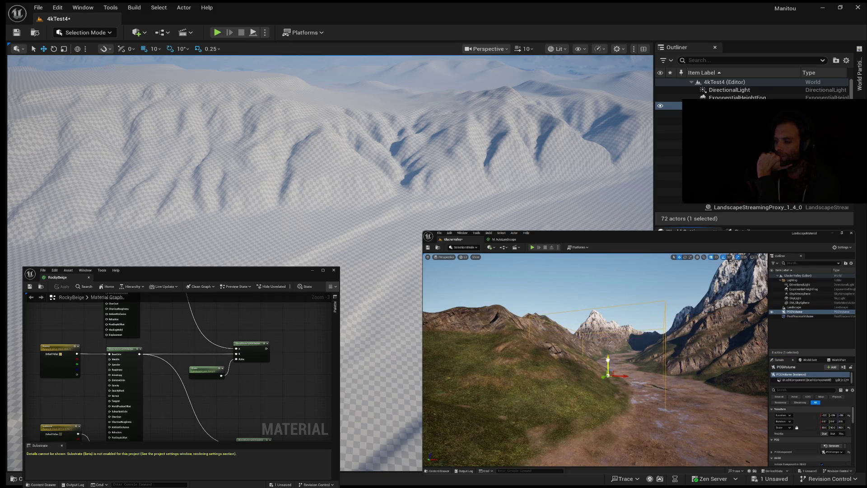
drag(274, 304, 304, 362)
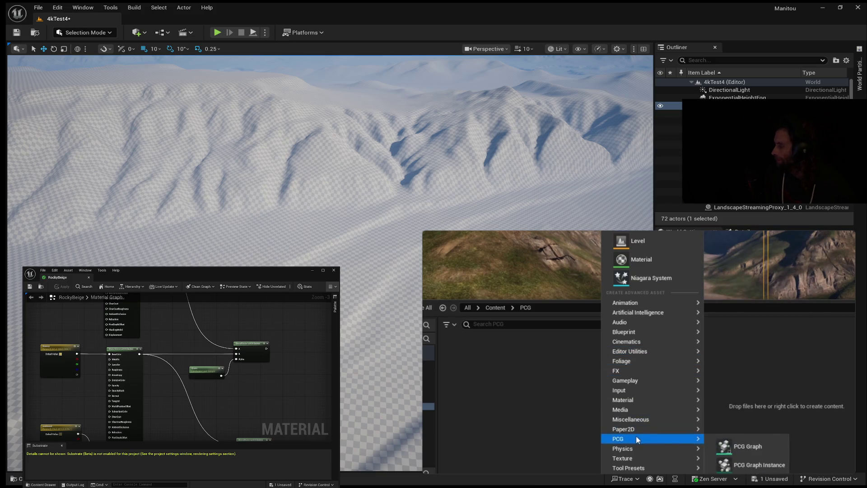
Create a new PCG graph in the PCG folder named PCG_Landscape.
click(743, 444)
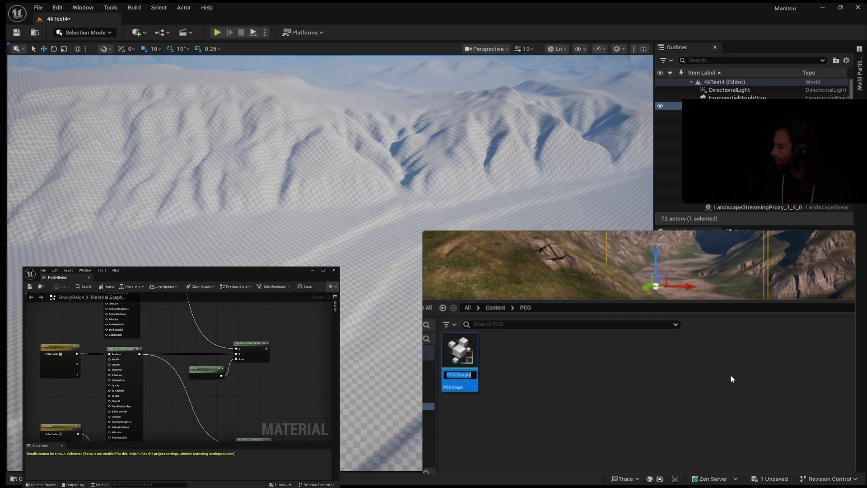
text(PCG)
text(3_Landsca)
text(pe)
key(Return)
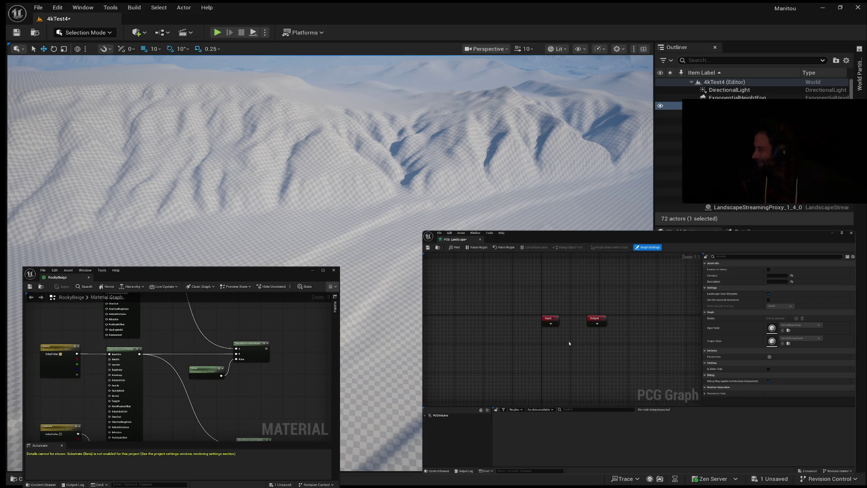
Pan the PCG_Landscape canvas to free space below Input and Output, and summon the node search.
drag(576, 346, 569, 282)
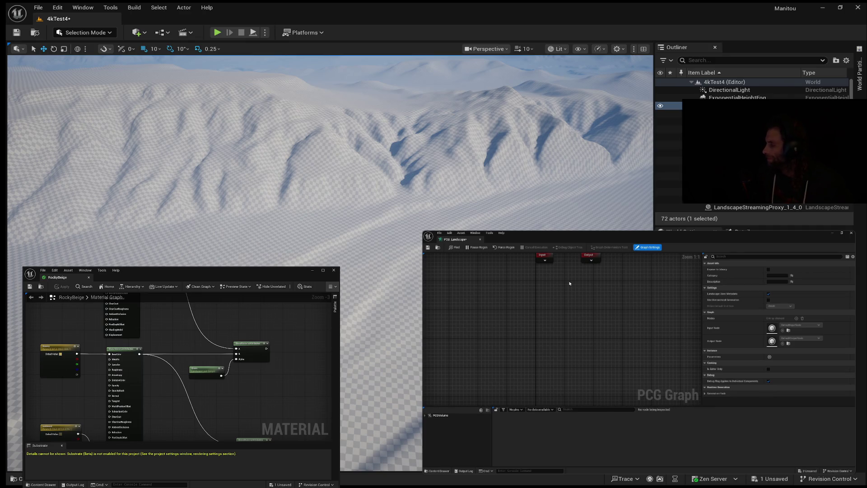
right_click(522, 315)
Add a Get Landscape Data node, shift it left, and wire its output into a new Surface Sampler.
text(get land)
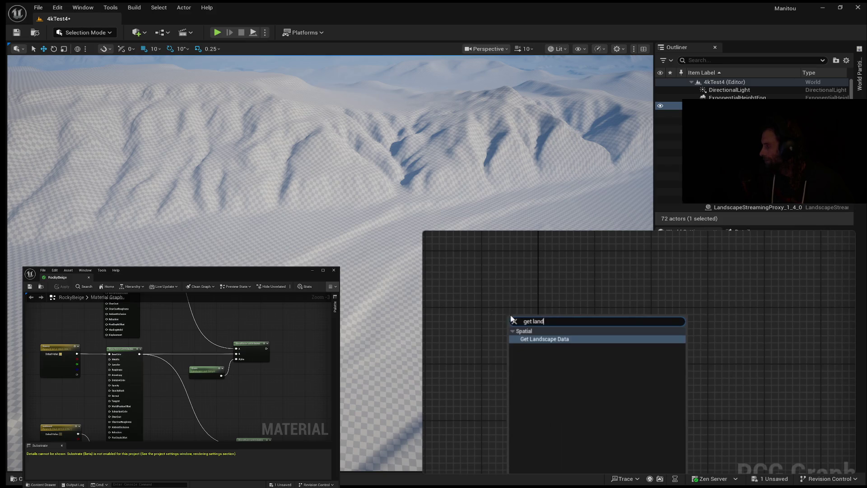
click(556, 339)
drag(542, 318, 488, 318)
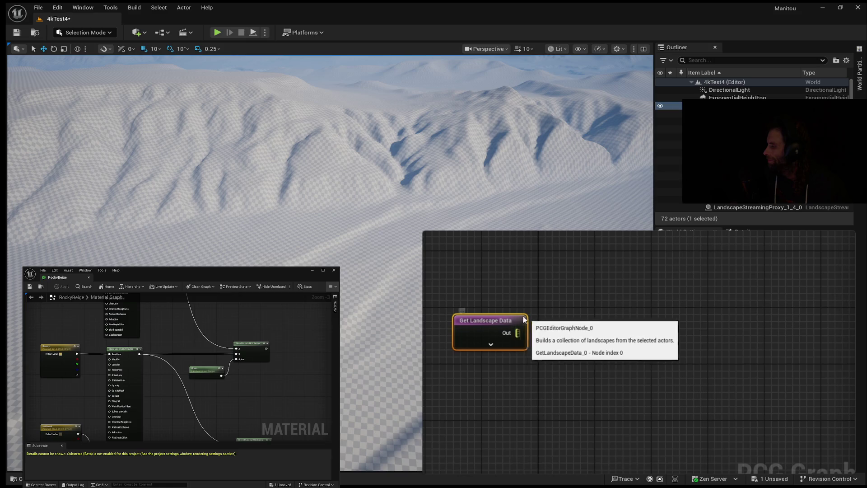
drag(520, 333, 556, 330)
mouse_move(430, 388)
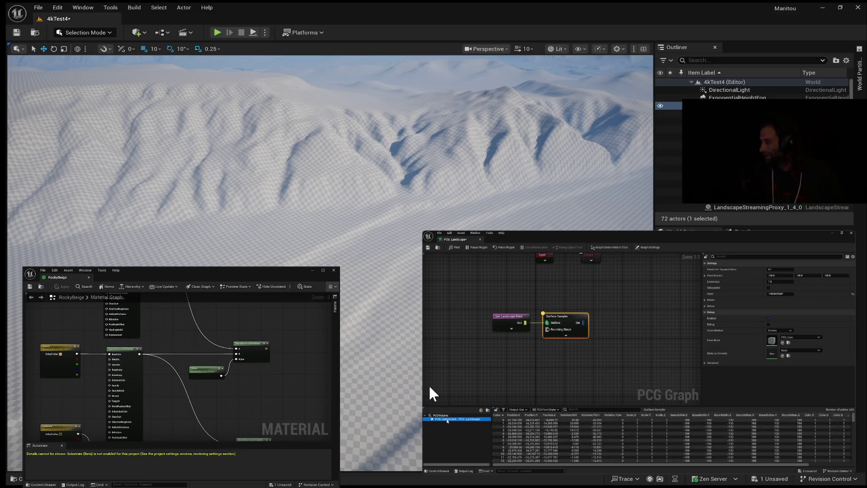
mouse_move(718, 378)
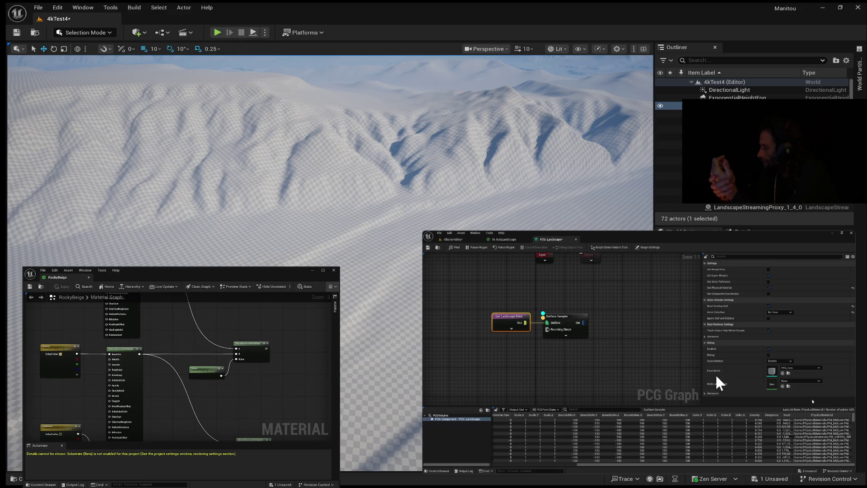
Add an Attribute Filter after the Surface Sampler and inspect its output data with A.
mouse_move(607, 348)
mouse_down()
mouse_move(592, 343)
mouse_move(590, 321)
mouse_up()
text(attrib)
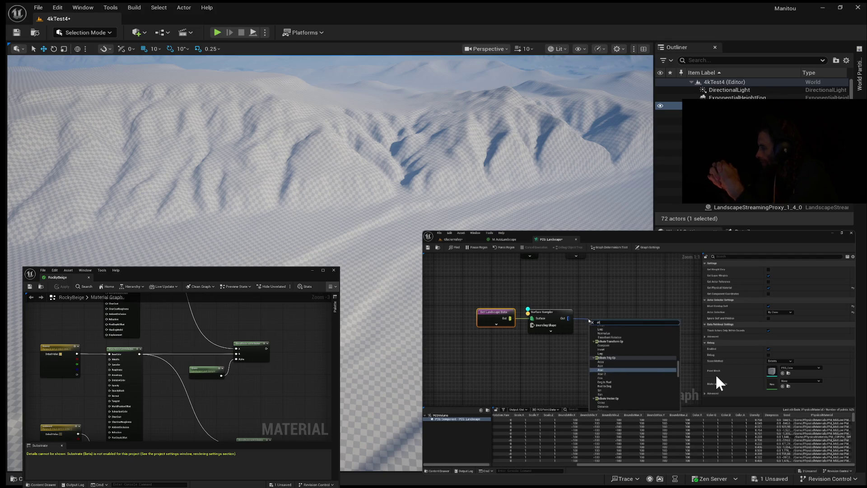
click(609, 339)
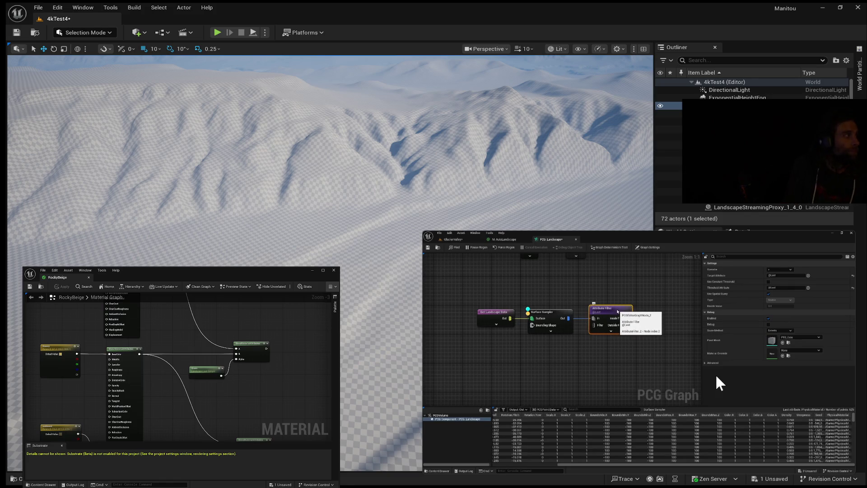
key(a)
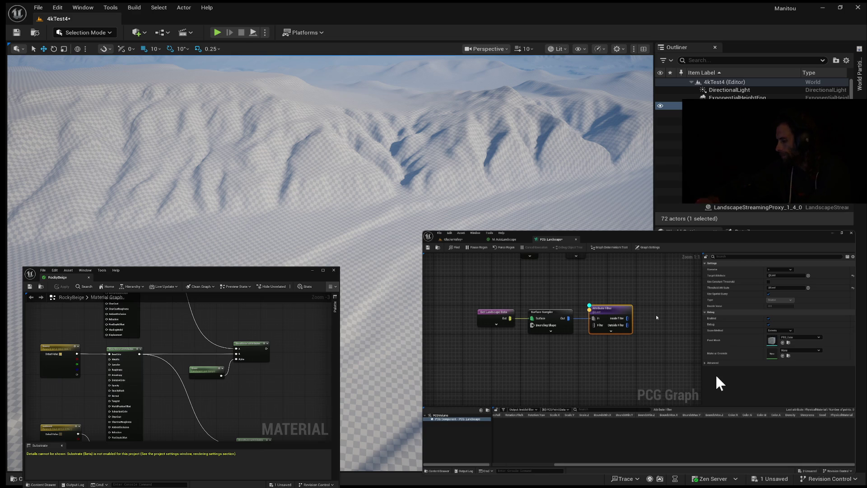
drag(661, 321, 625, 317)
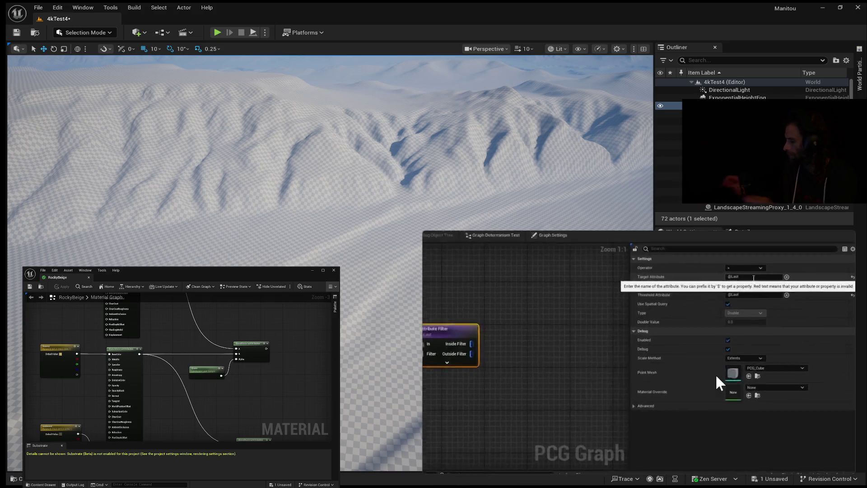
Set the filter's Target Attribute to PhysicalMaterial with the = operator.
click(753, 277)
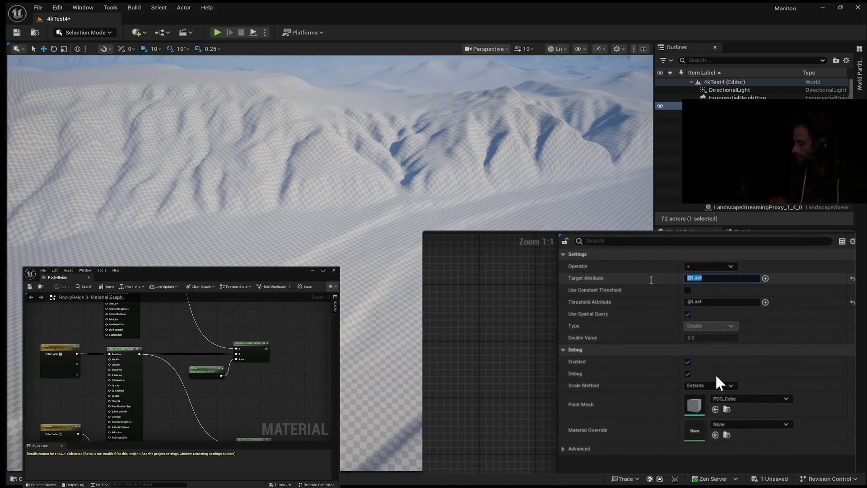
text(Phy)
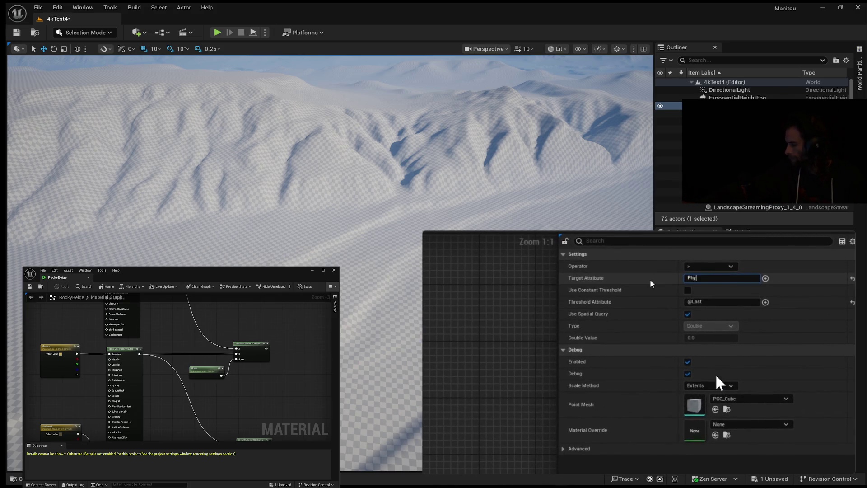
text(sicalMaterial)
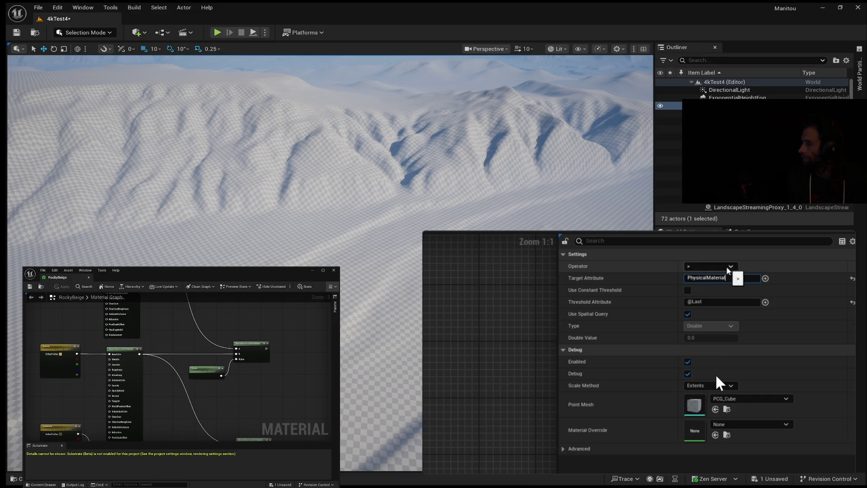
click(731, 267)
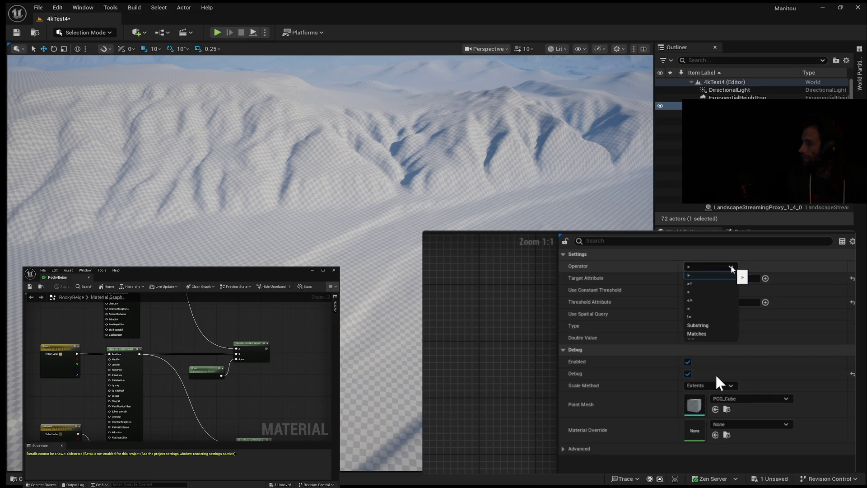
click(696, 309)
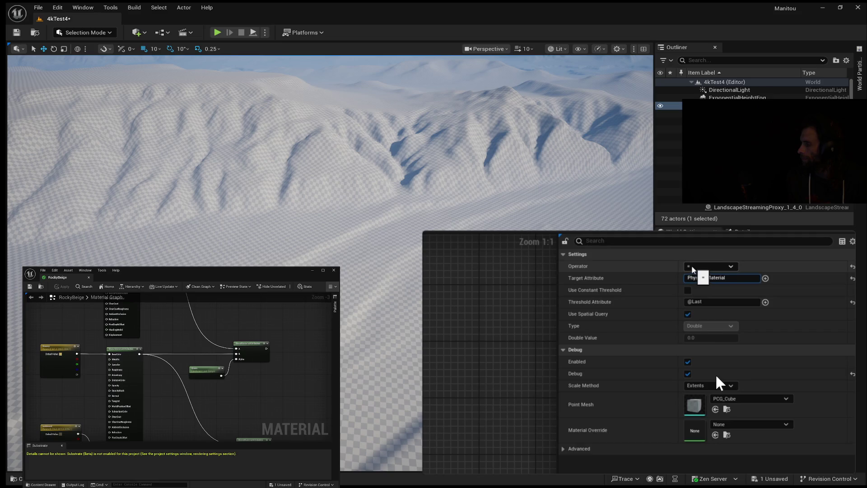
Use a constant Soft Object Path threshold set to the PM_MidLow physical material.
click(688, 290)
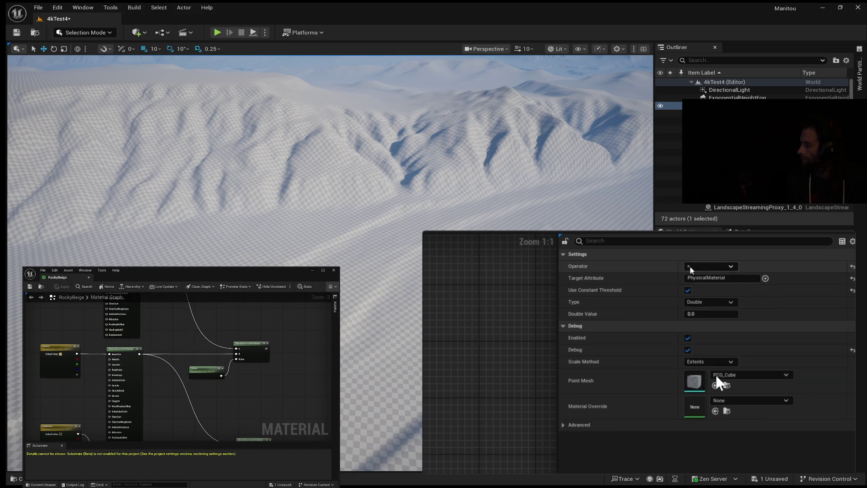
click(732, 301)
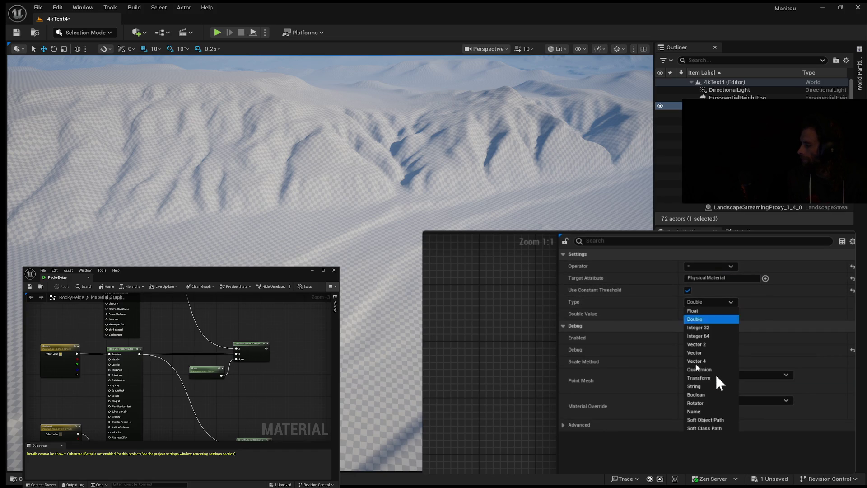
key(Escape)
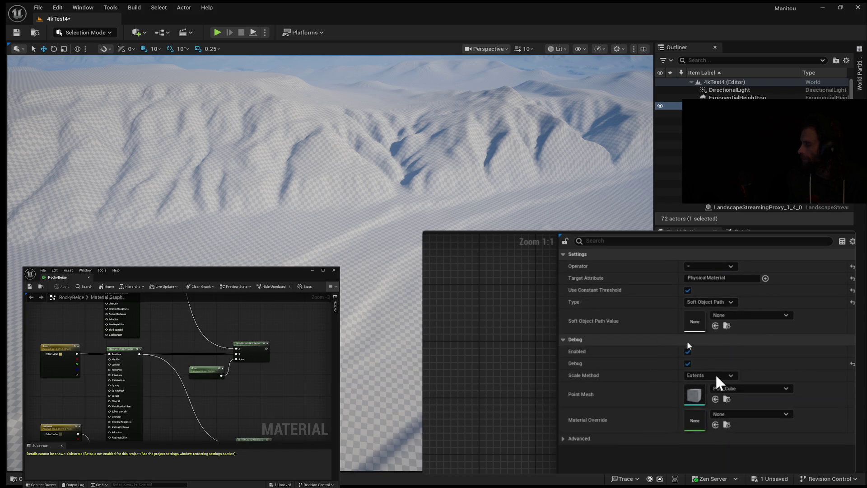
click(786, 316)
text(PM)
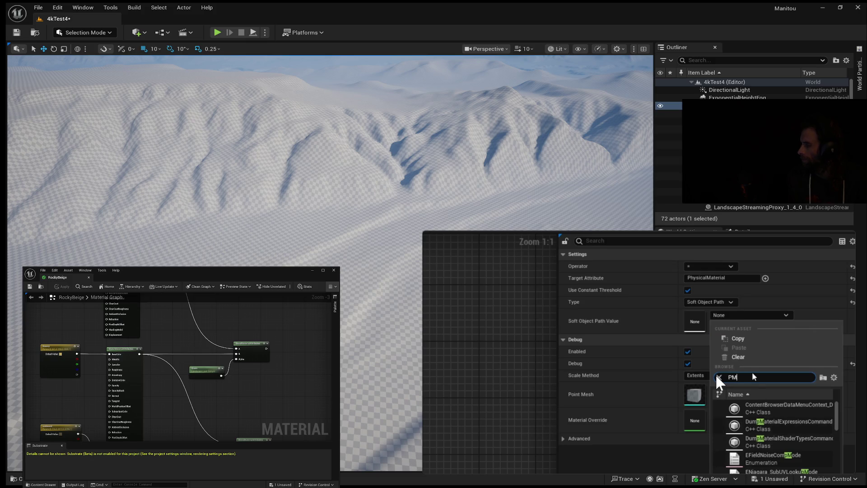
text(_Mid)
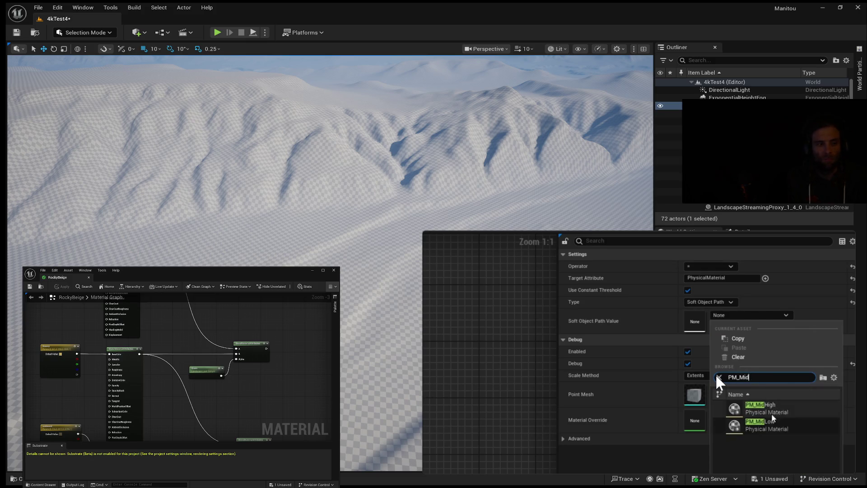
click(772, 420)
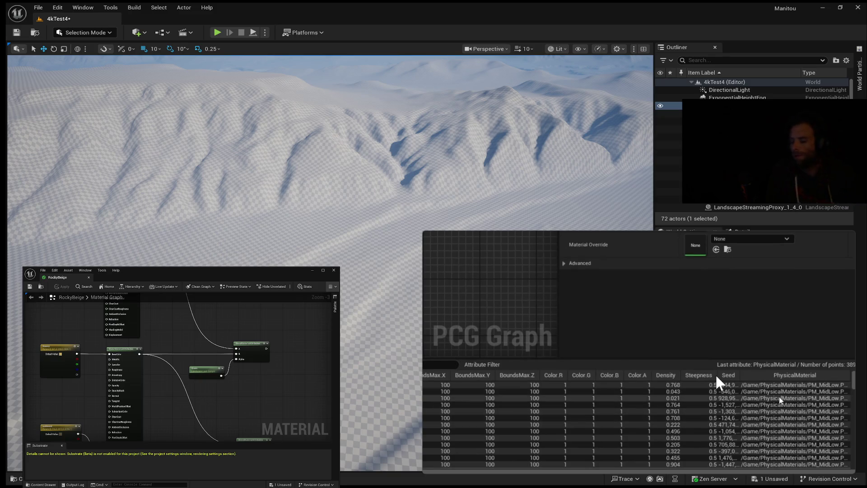
scroll(716, 375, down, 10)
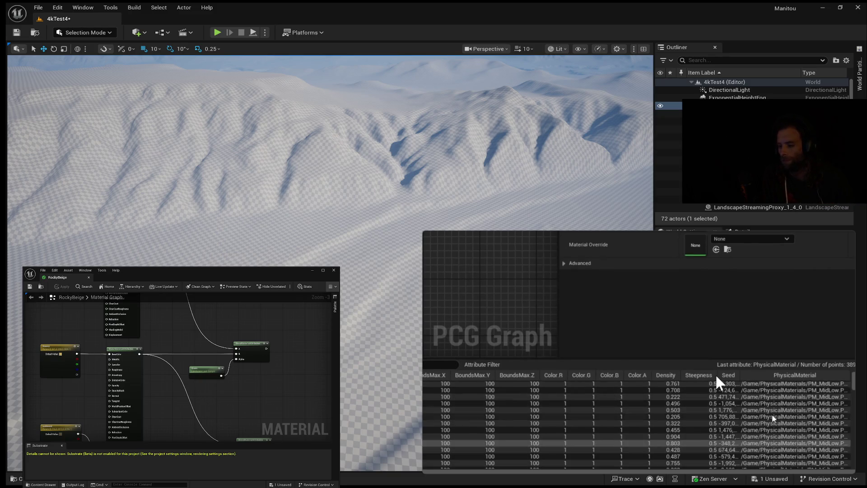
scroll(715, 373, down, 10)
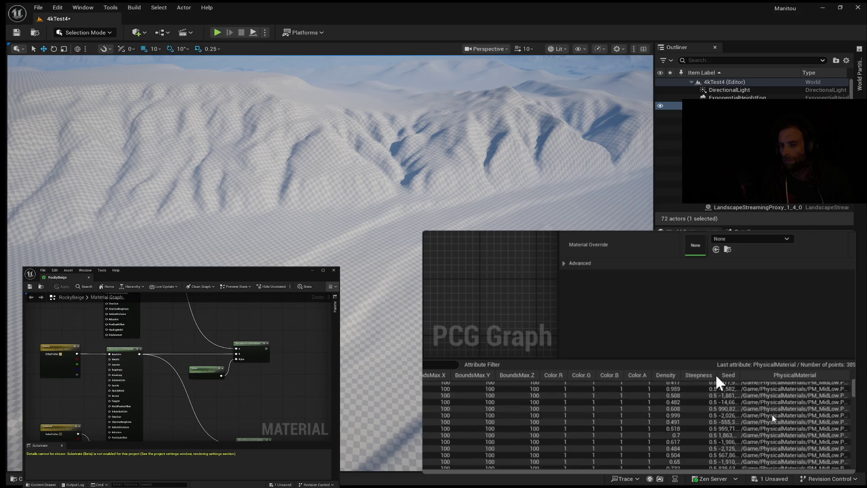
scroll(715, 373, down, 10)
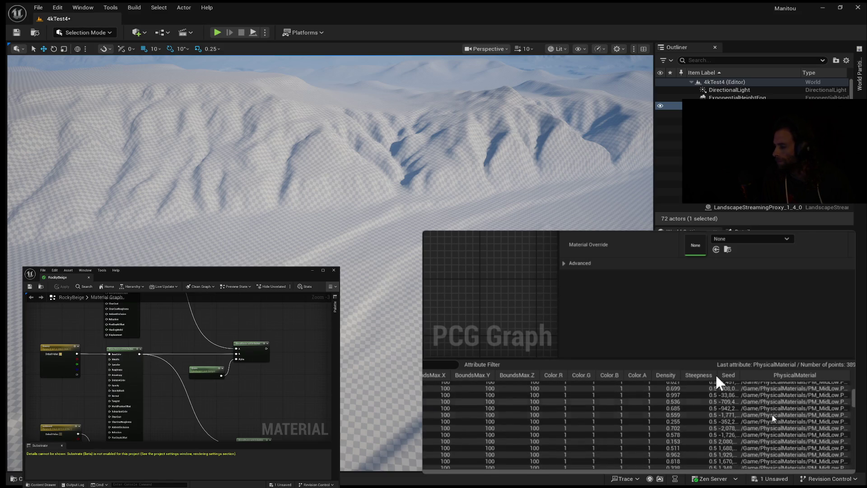
scroll(716, 373, down, 10)
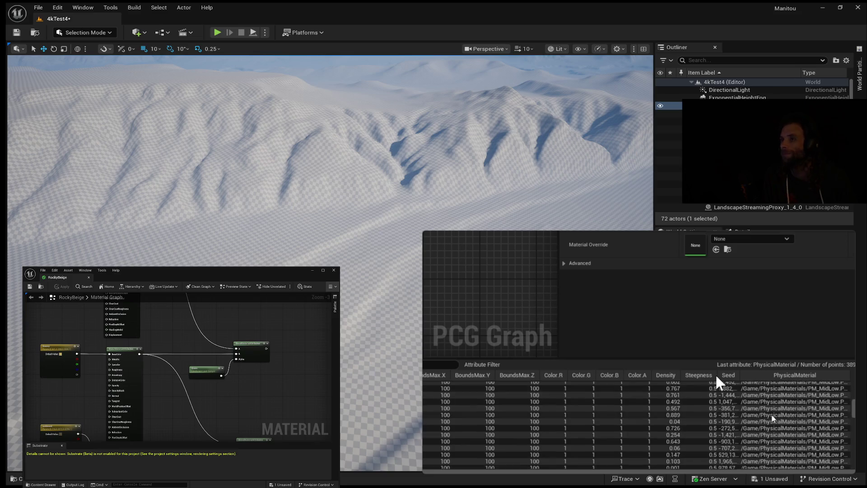
scroll(716, 377, down, 5)
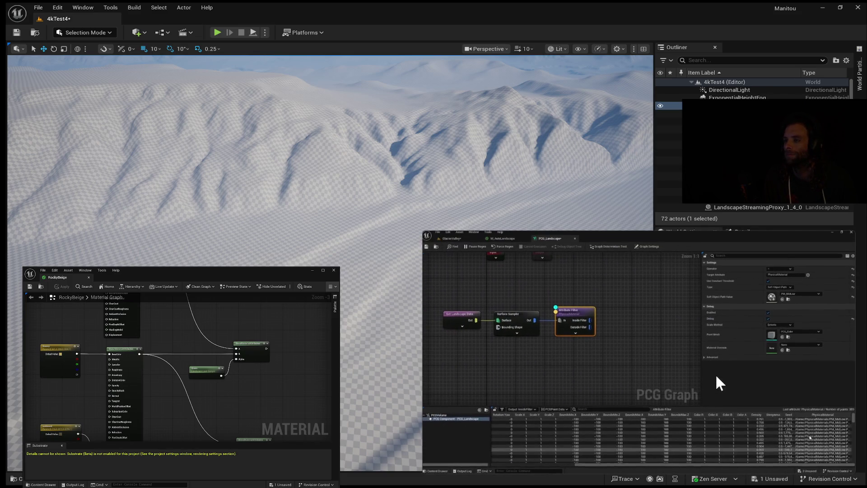
scroll(716, 377, down, 3)
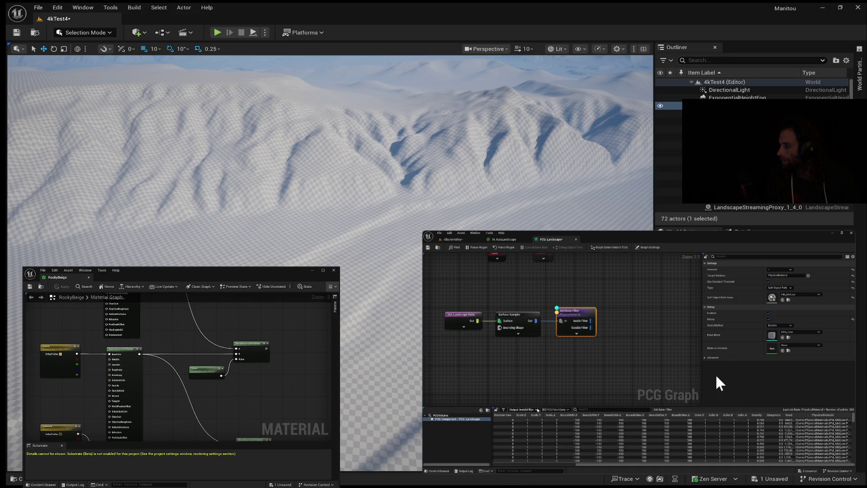
Switch the filter's data view output from Inside Filter to Outside Filter.
click(523, 410)
click(524, 420)
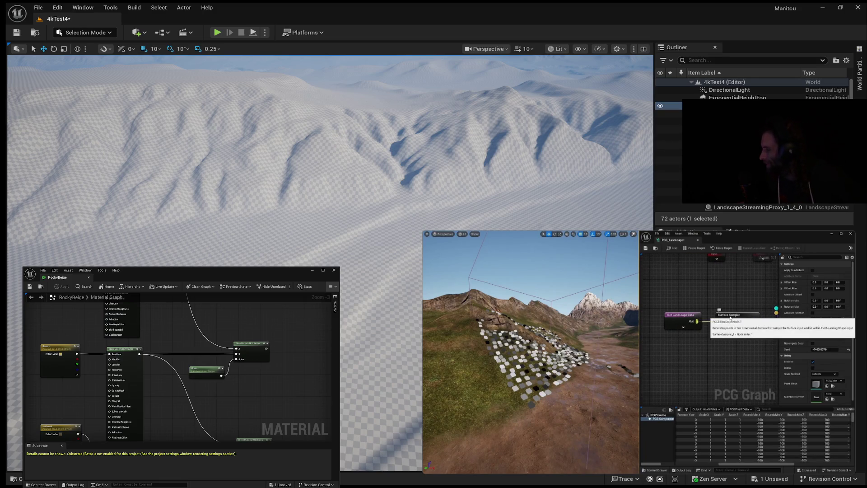
Rewind the tutorial video to 17:07 and select the Surface Sampler node.
mouse_move(763, 370)
click(609, 451)
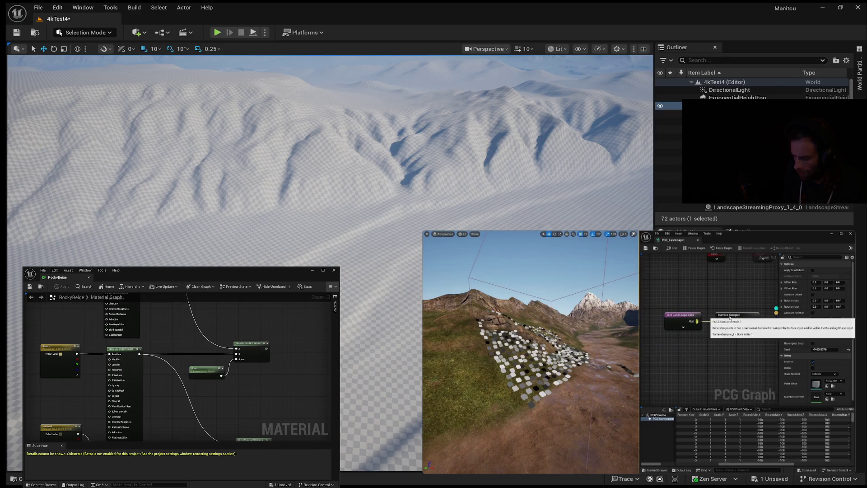
click(728, 315)
Try Surface Sampler point densities of 0.01 and then 0.1 points per squared metre.
click(819, 270)
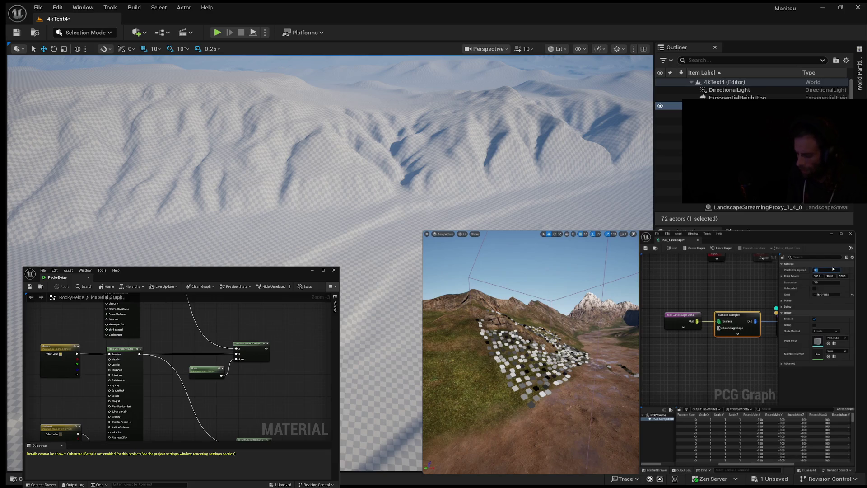
text(0.01)
key(Return)
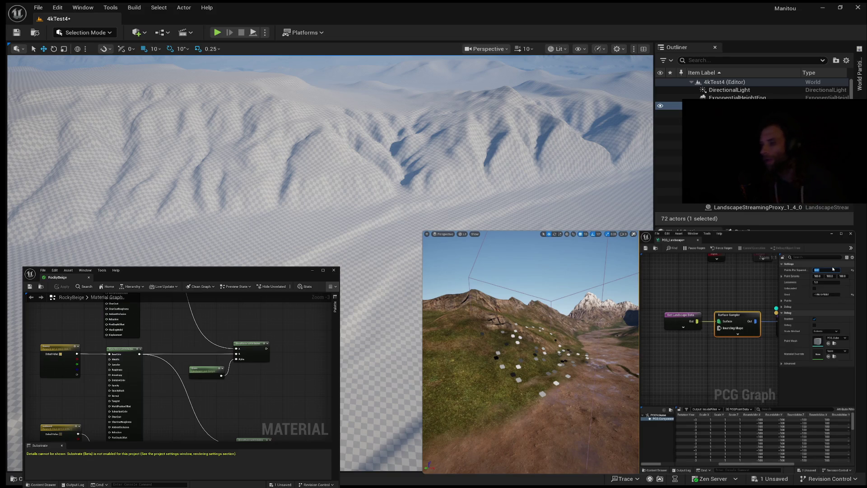
text(0.1)
key(Return)
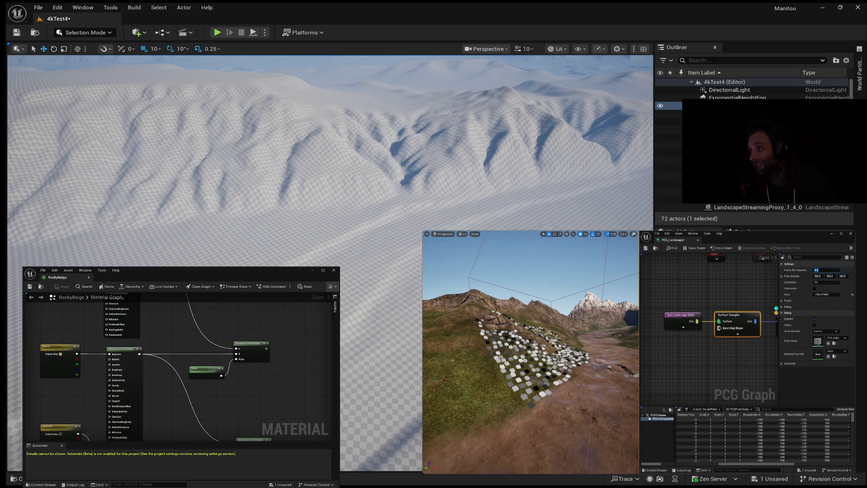
Try Looseness values 2 and 10, then commit a further value to regenerate points.
click(818, 283)
text(2)
key(Return)
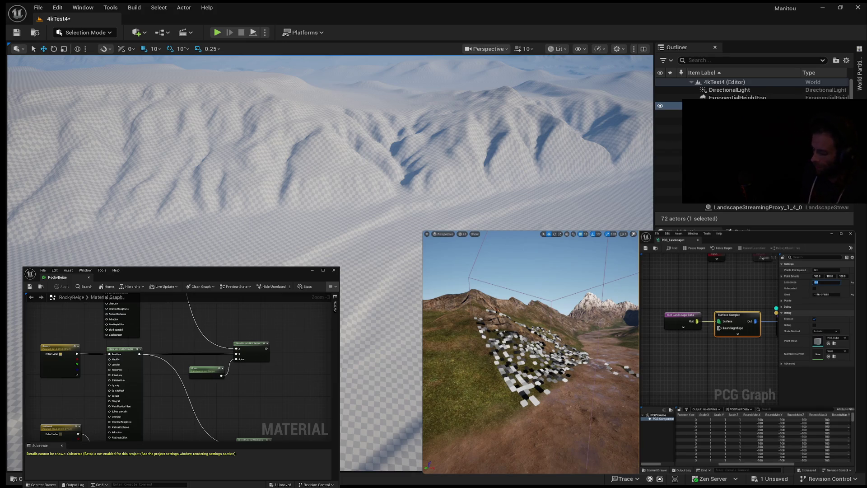
text(1)
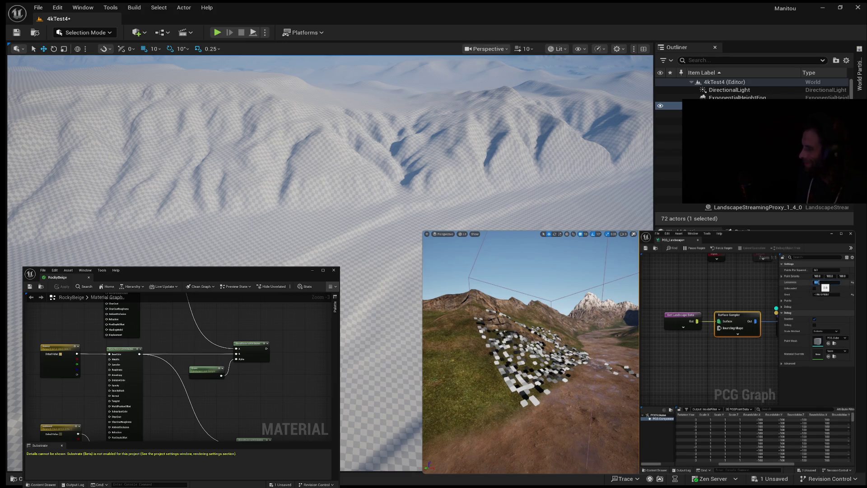
text(0)
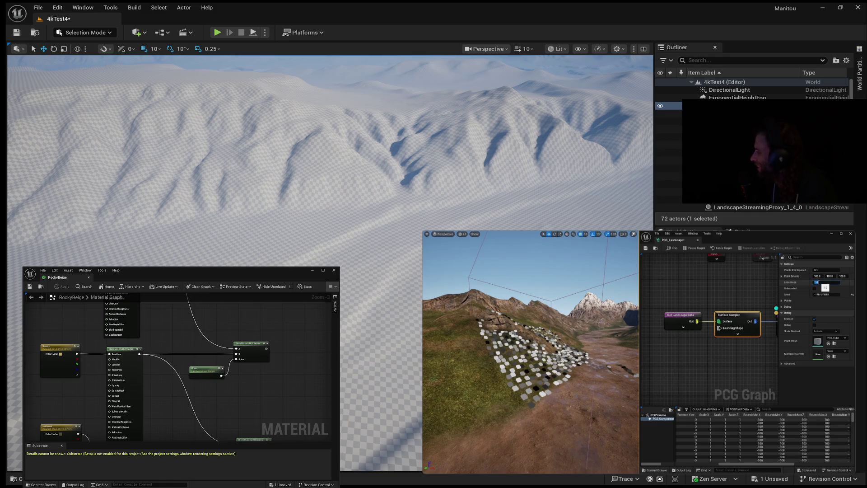
key(Return)
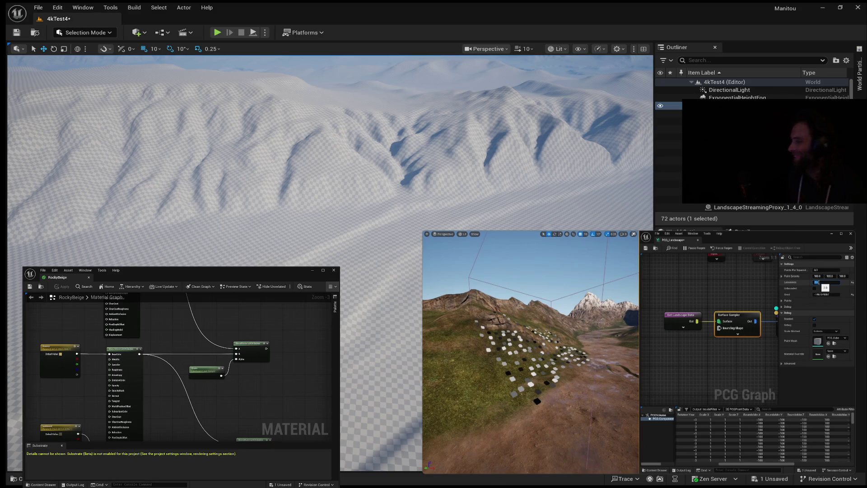
text(0)
key(Return)
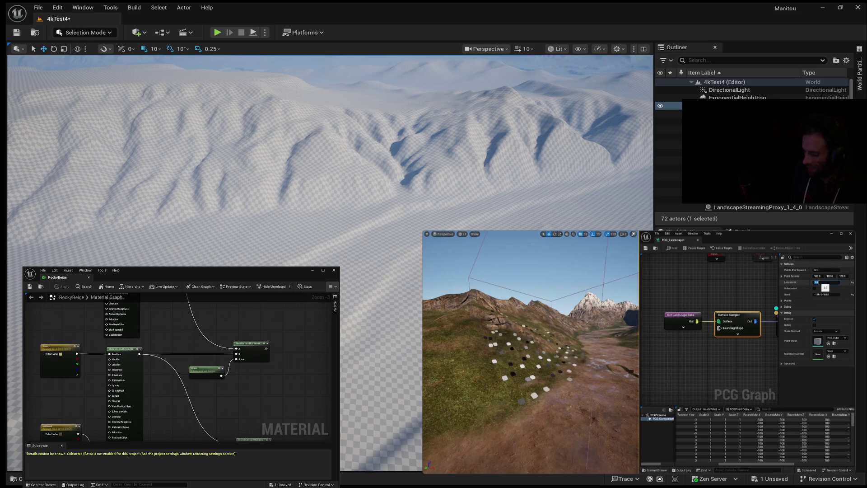
key(Return)
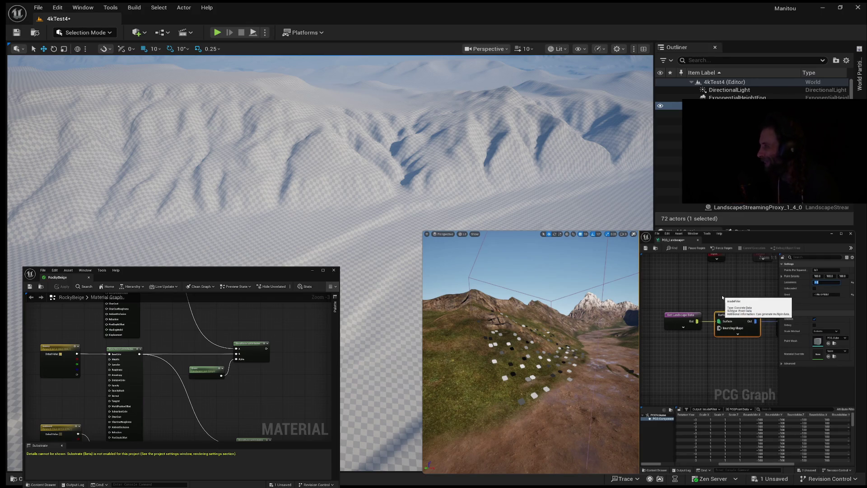
Look over the tutorial's Transform Points to Static Mesh Spawner chain and its settings.
mouse_move(746, 281)
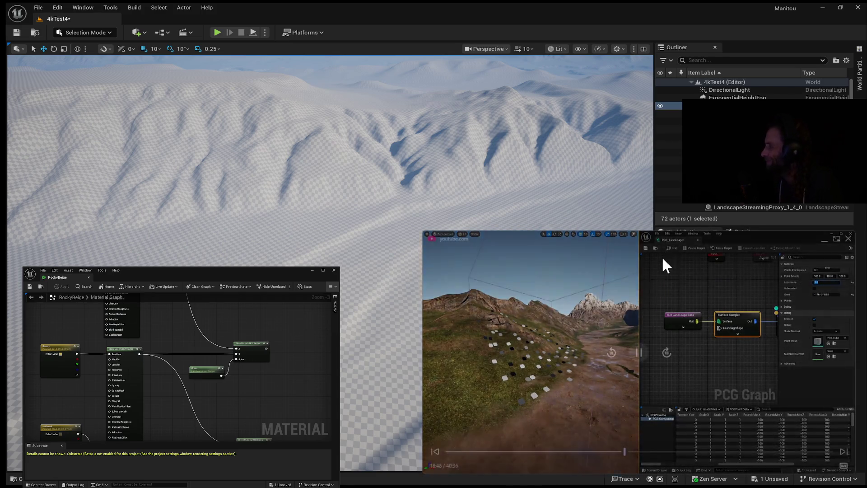
mouse_move(526, 297)
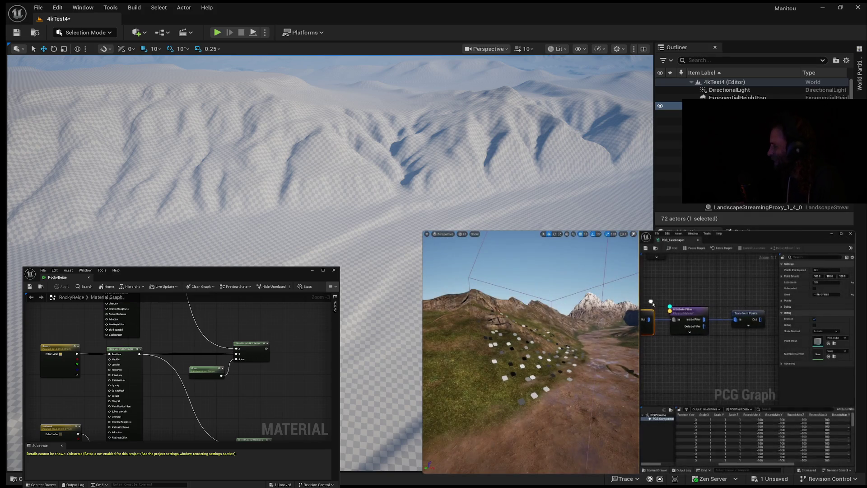
mouse_move(830, 290)
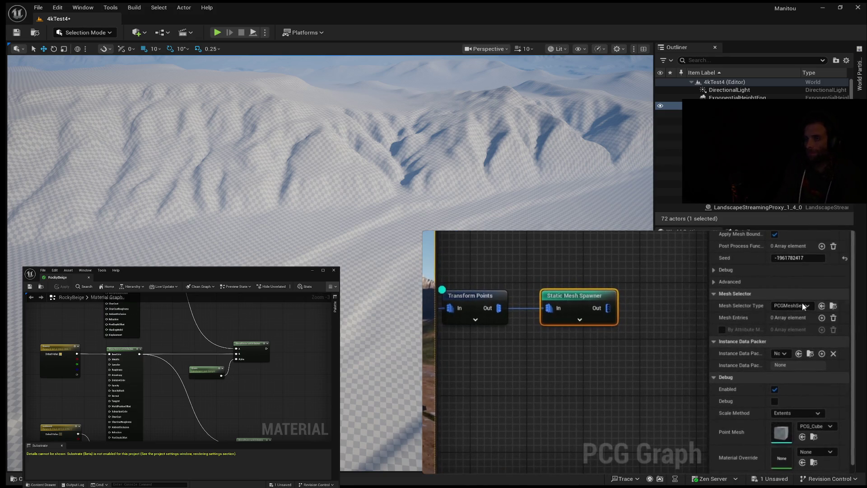
Set Mesh Selector Type to PCGMeshSelectorWeighted, add one mesh entry, and expand Index [0].
click(808, 306)
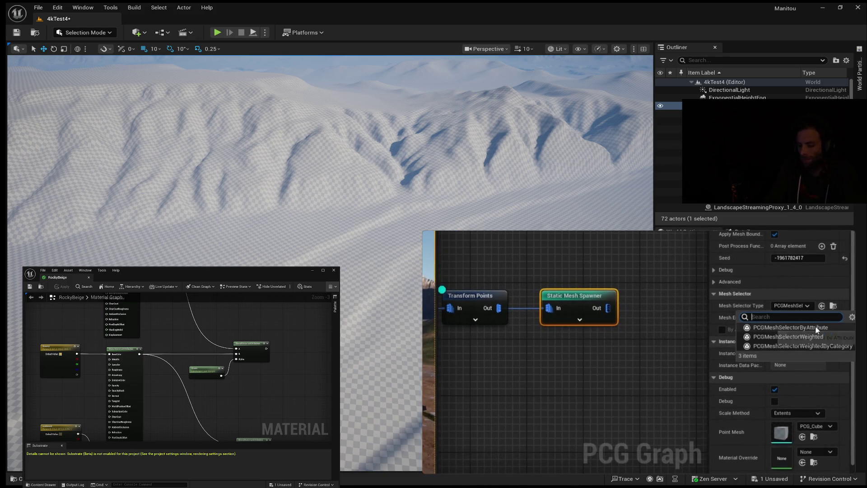
click(793, 338)
click(793, 339)
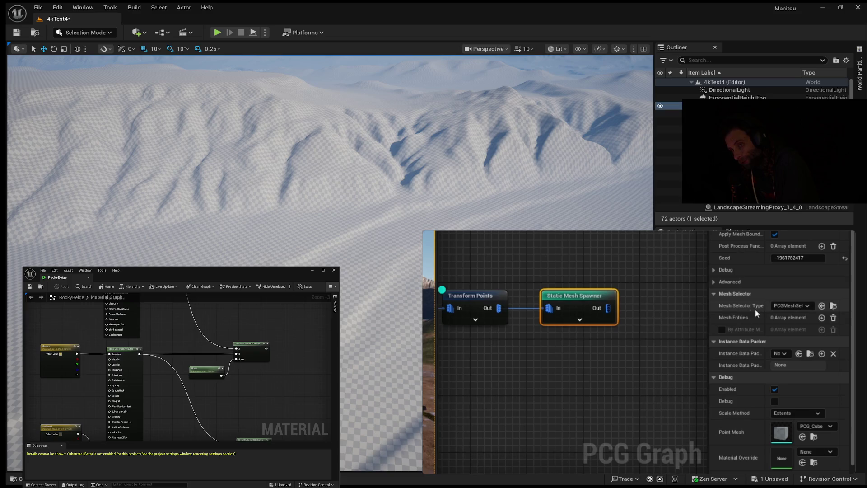
click(821, 318)
drag(709, 356, 641, 369)
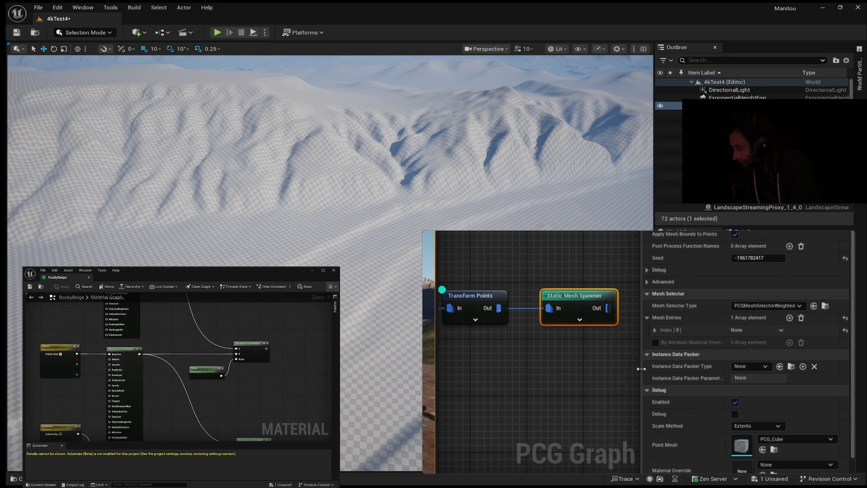
click(654, 329)
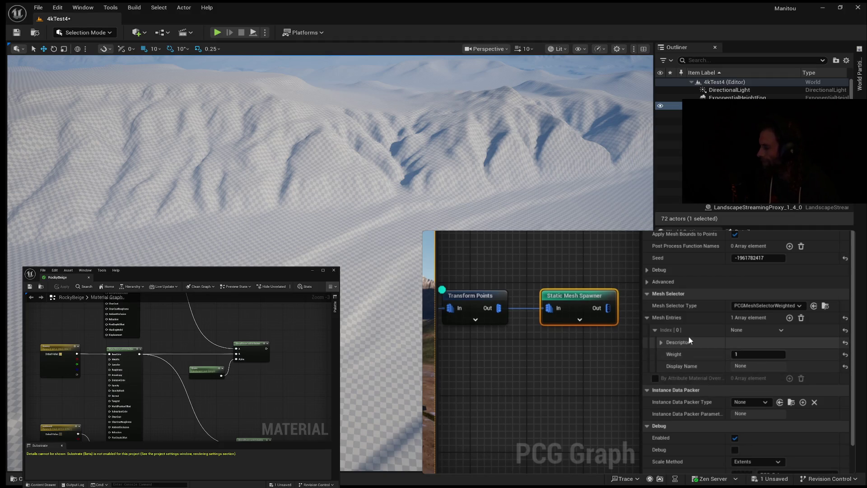
Assign grass_01_03_mesh as the mesh entry's static mesh.
click(661, 342)
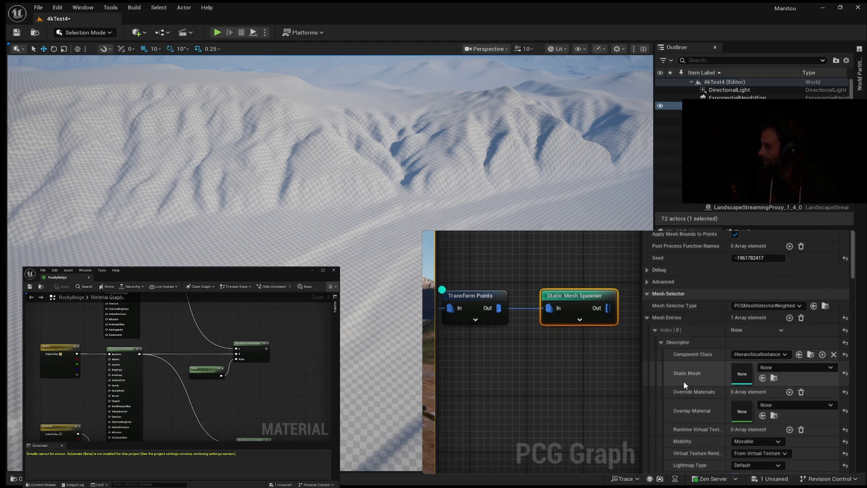
scroll(682, 381, down, 2)
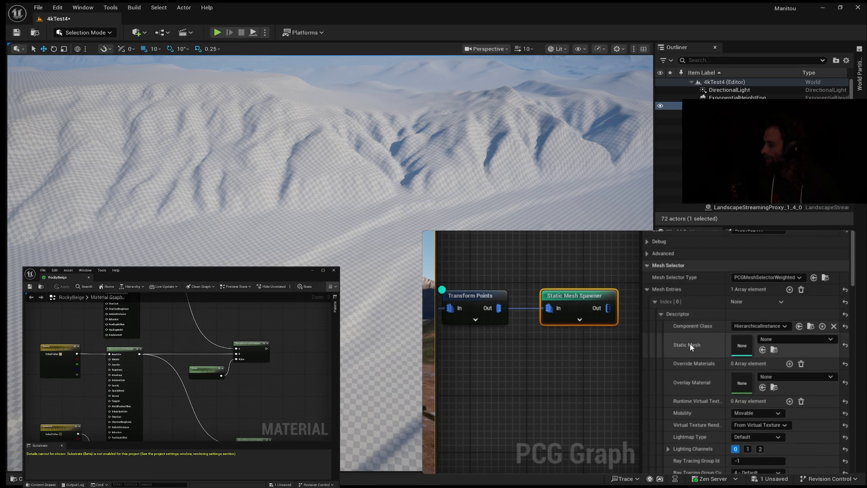
click(831, 339)
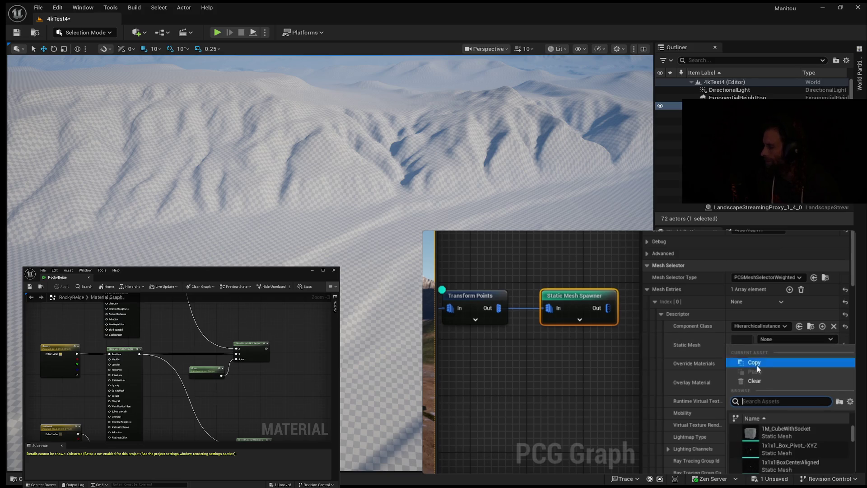
text(grass)
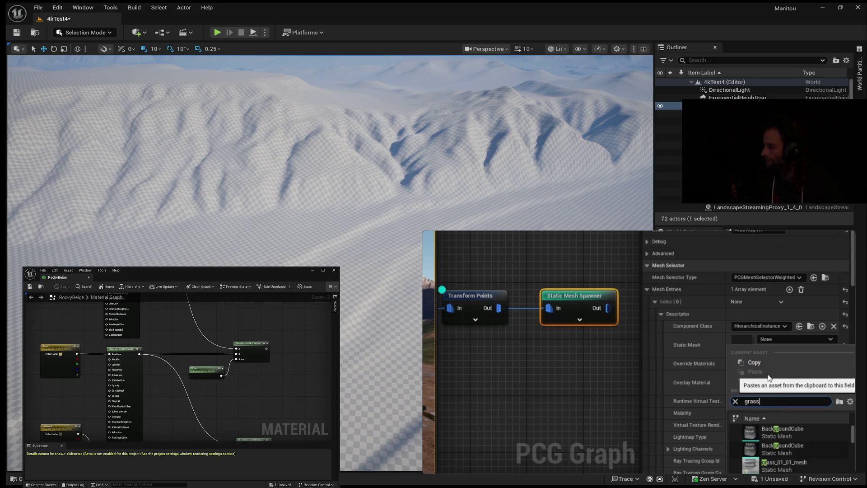
click(782, 459)
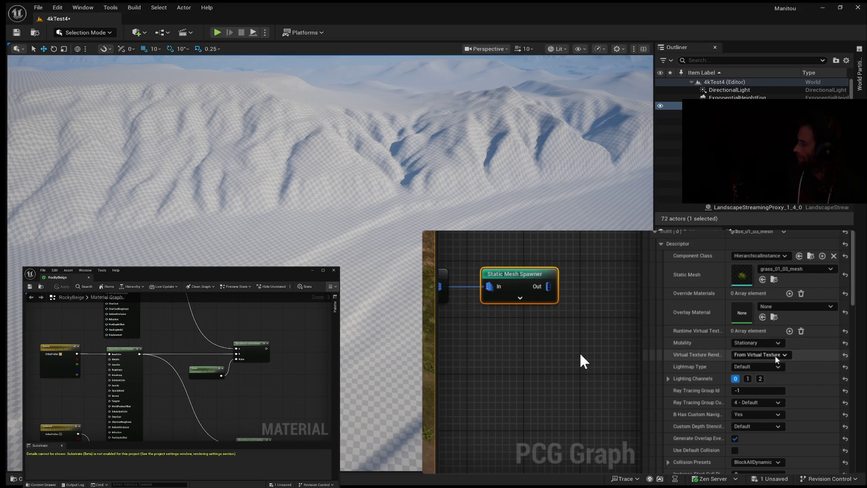
Set the grass mesh's Collision Presets to NoCollision.
mouse_move(709, 406)
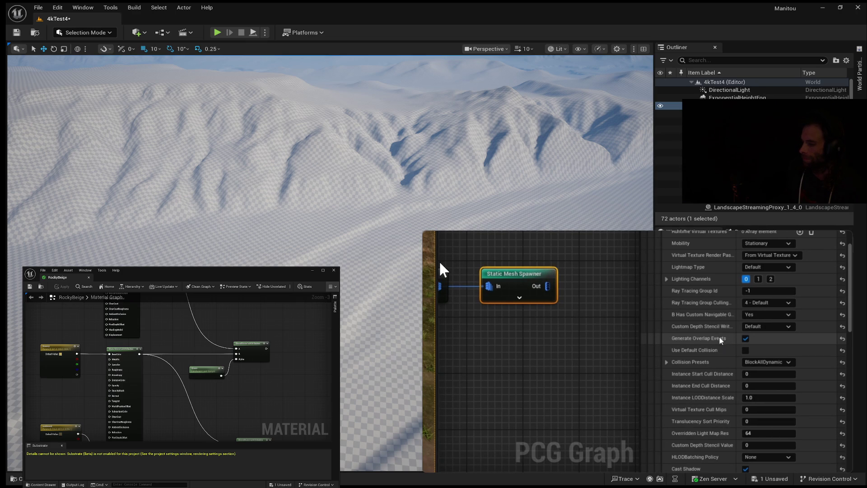
mouse_move(439, 258)
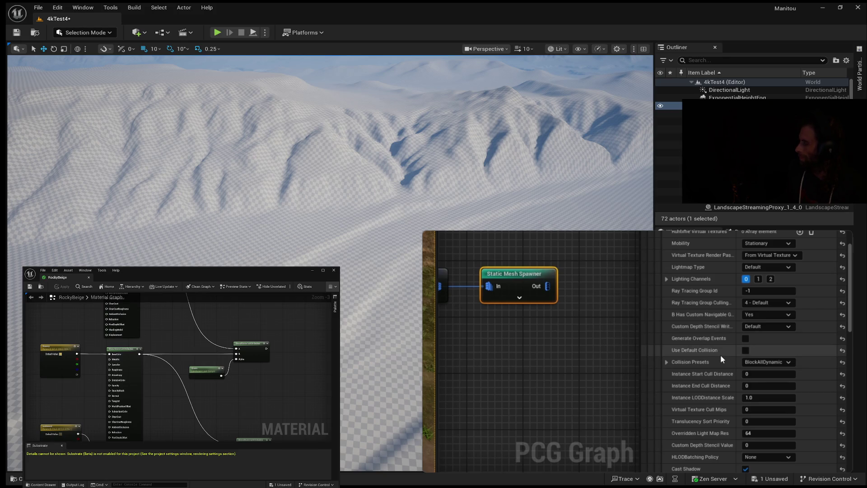
click(789, 359)
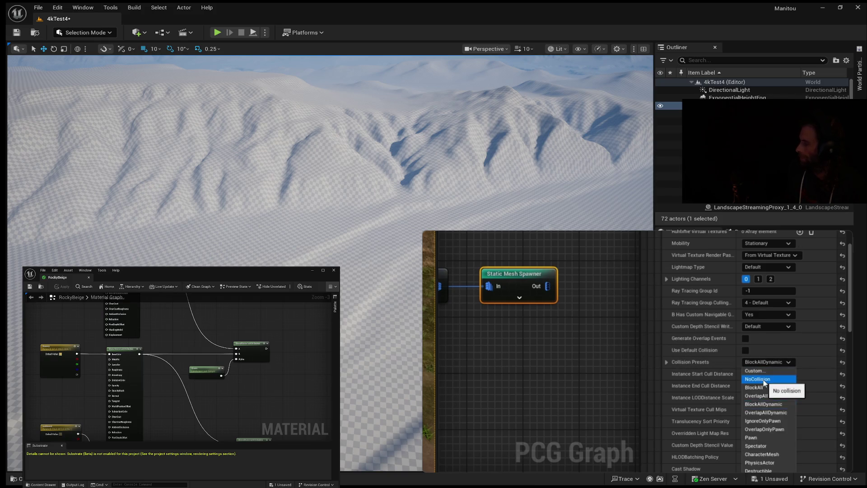
click(764, 380)
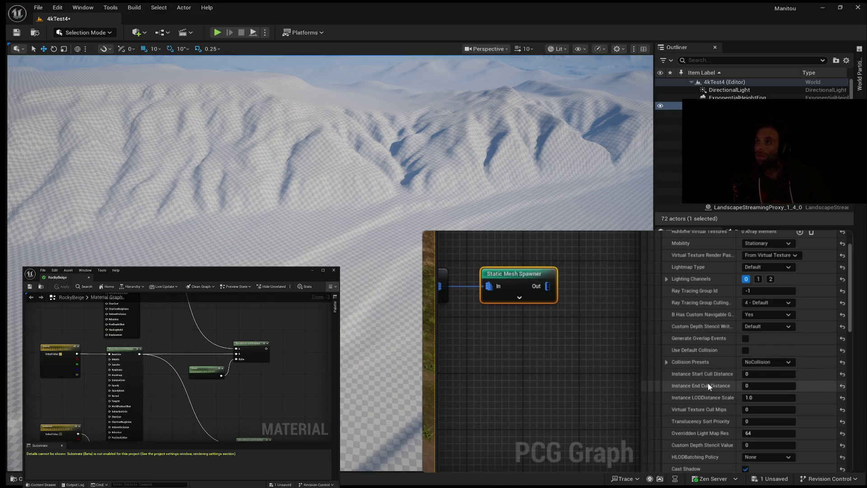
Set Instance Start Cull Distance to 5000 and Instance End Cull Distance to 10000.
click(757, 374)
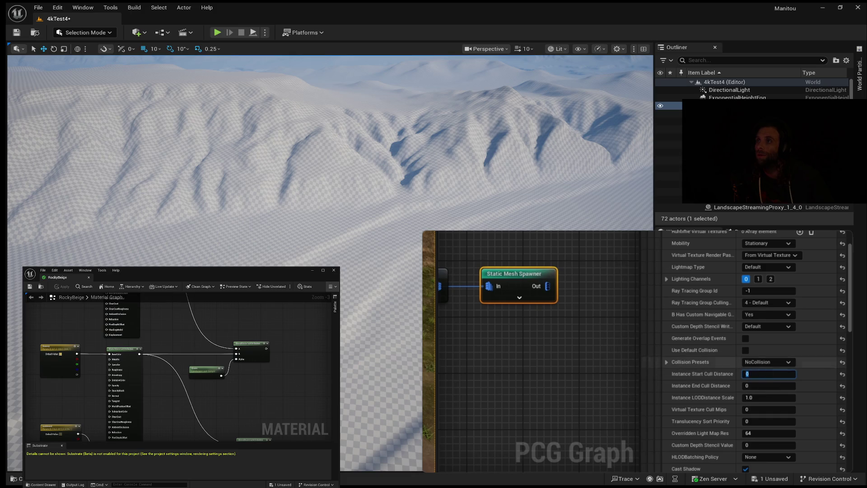
text(5000)
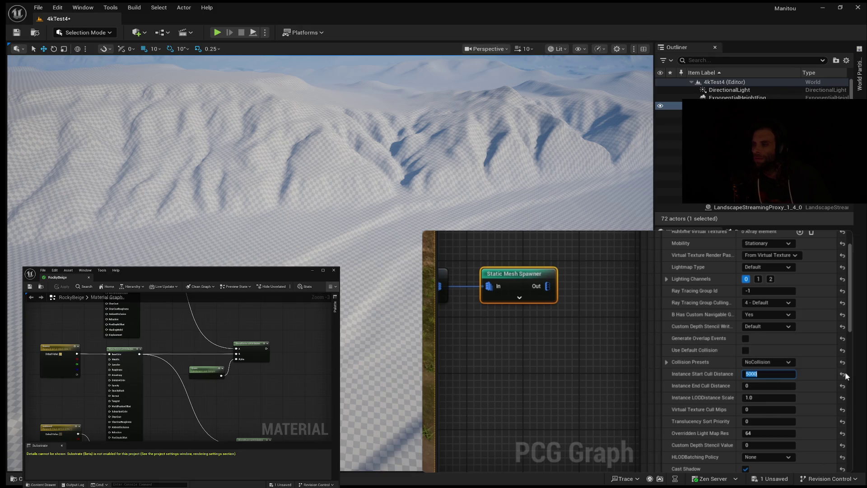
click(766, 385)
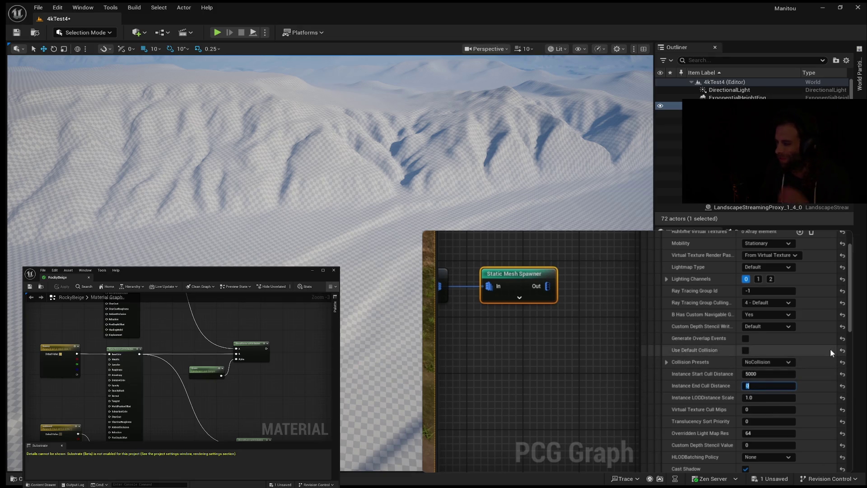
text(10000)
key(Return)
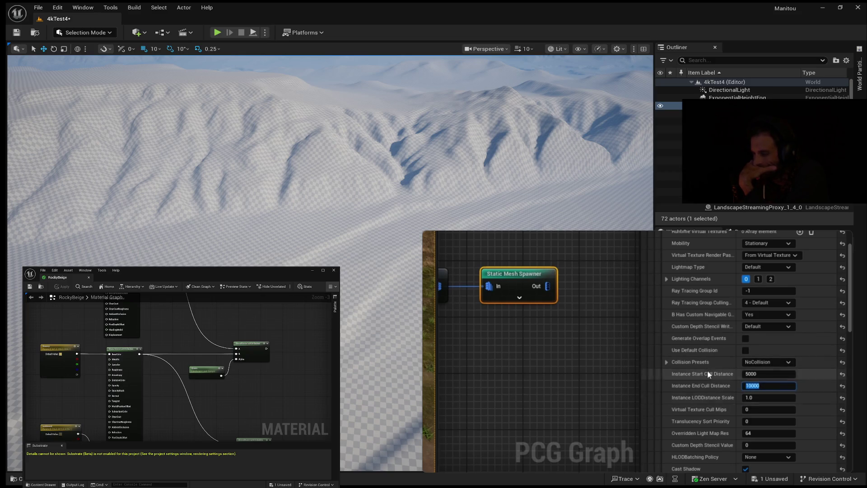
scroll(708, 378, down, 2)
Scroll the Static Mesh Spawner details and widen the name column to show full property names.
scroll(709, 378, down, 3)
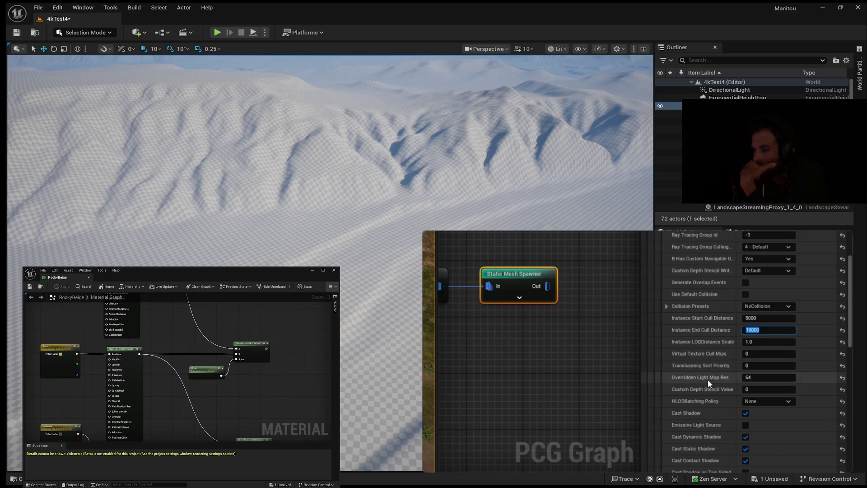
scroll(708, 379, down, 6)
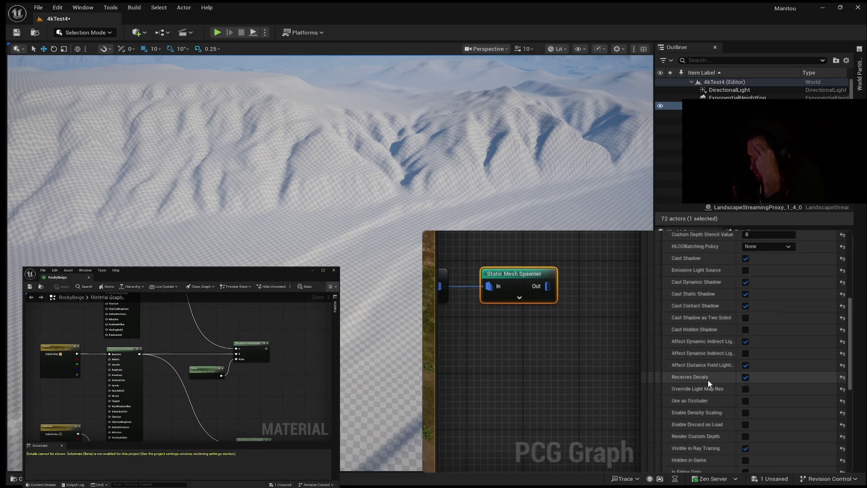
scroll(708, 379, down, 4)
scroll(732, 407, down, 7)
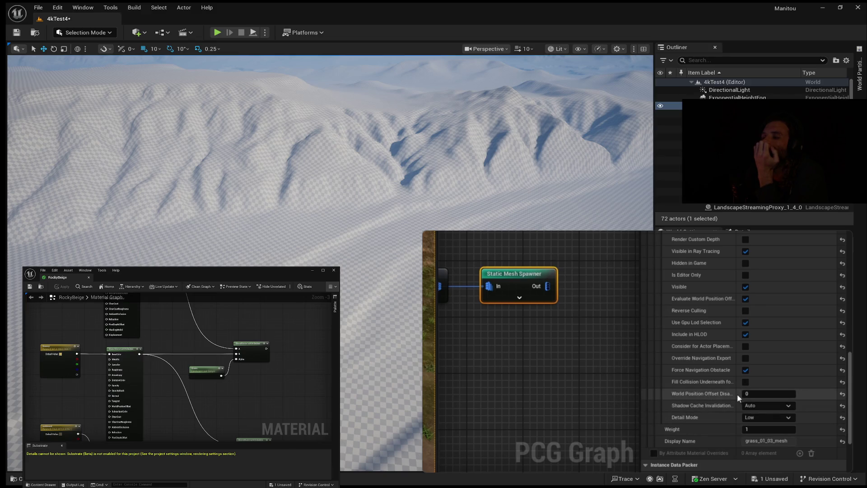
drag(740, 394, 757, 396)
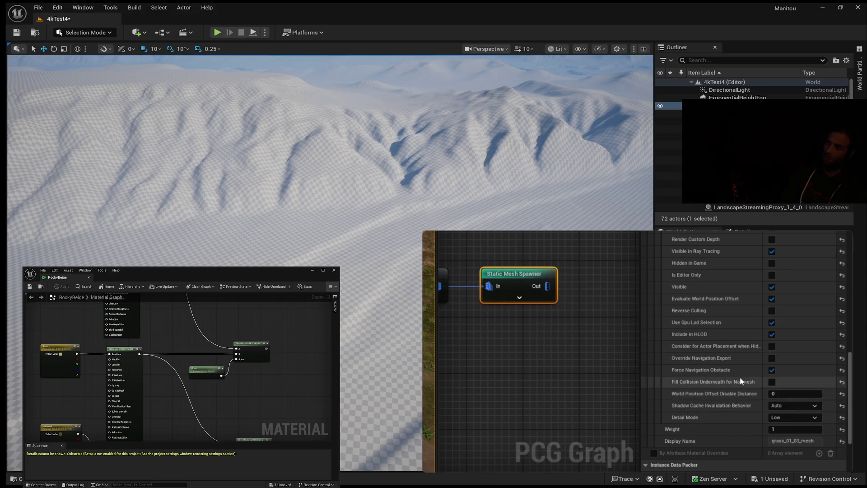
scroll(740, 379, up, 3)
scroll(740, 376, up, 10)
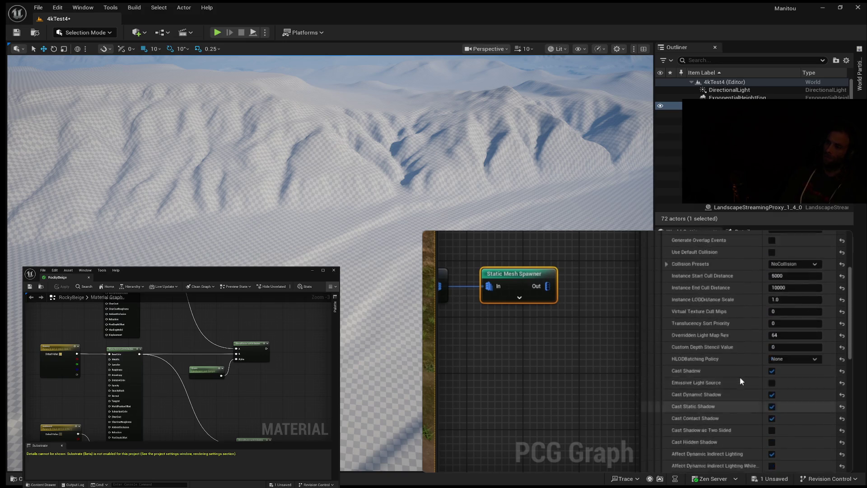
scroll(743, 363, up, 3)
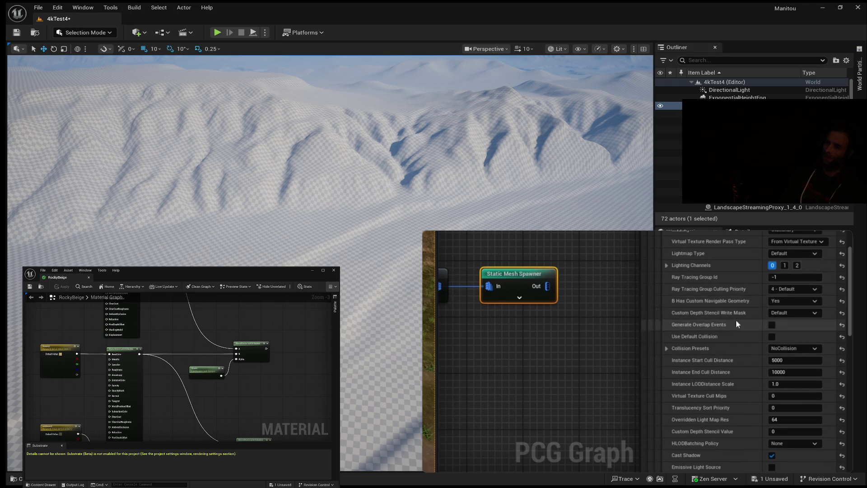
scroll(728, 321, up, 1)
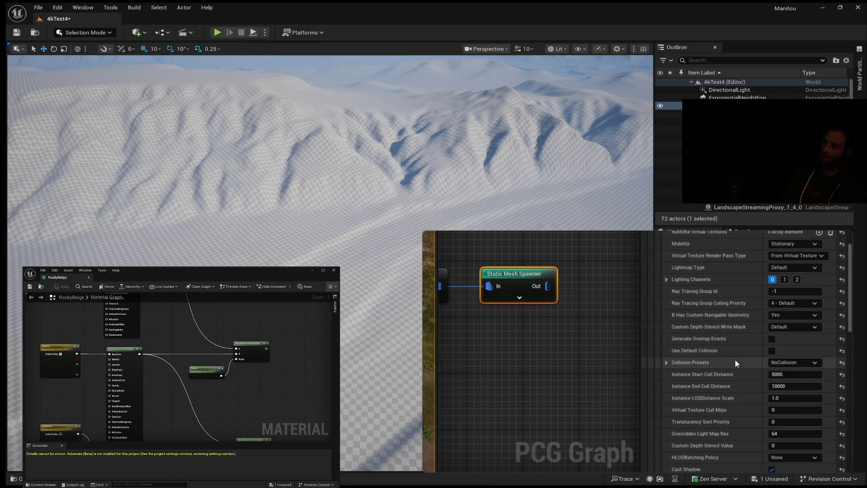
scroll(730, 361, up, 9)
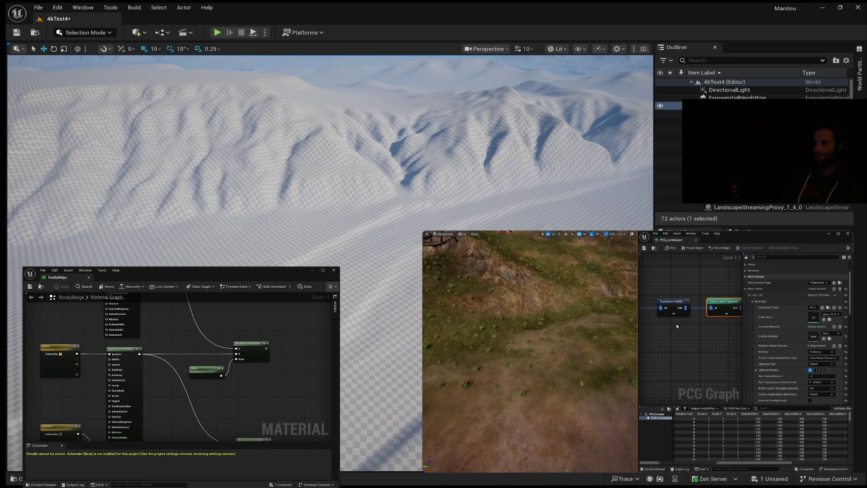
scroll(678, 328, down, 4)
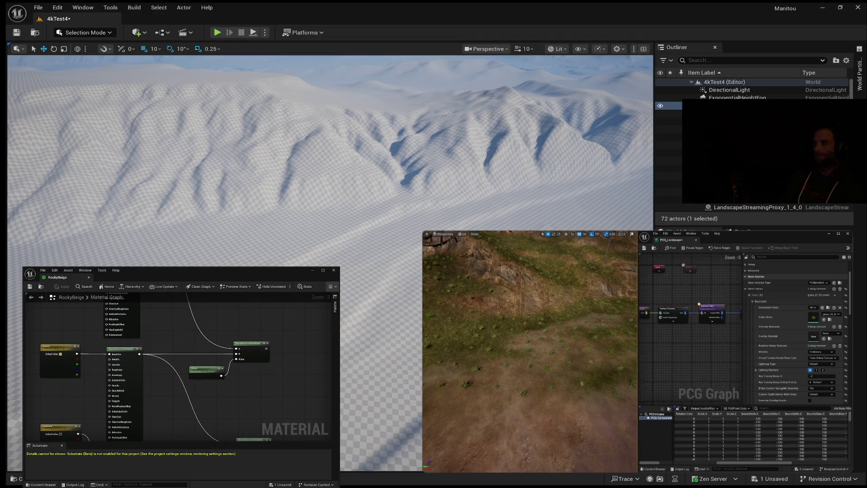
drag(702, 317, 685, 313)
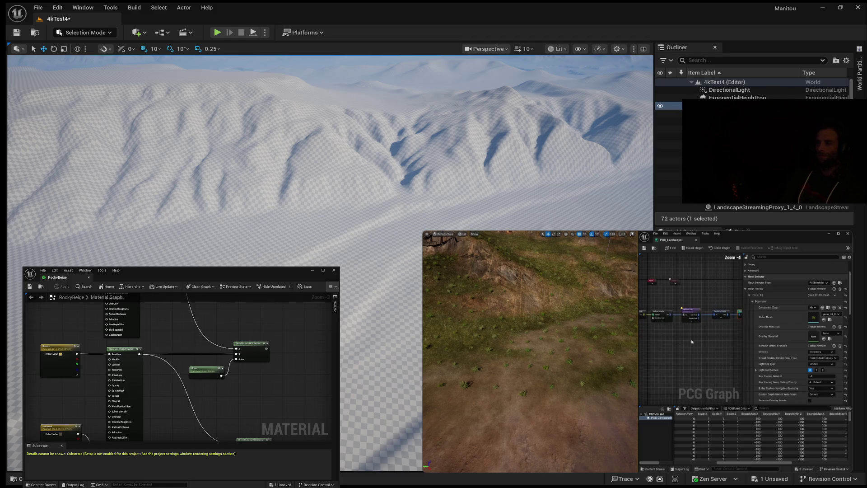
scroll(684, 334, up, 1)
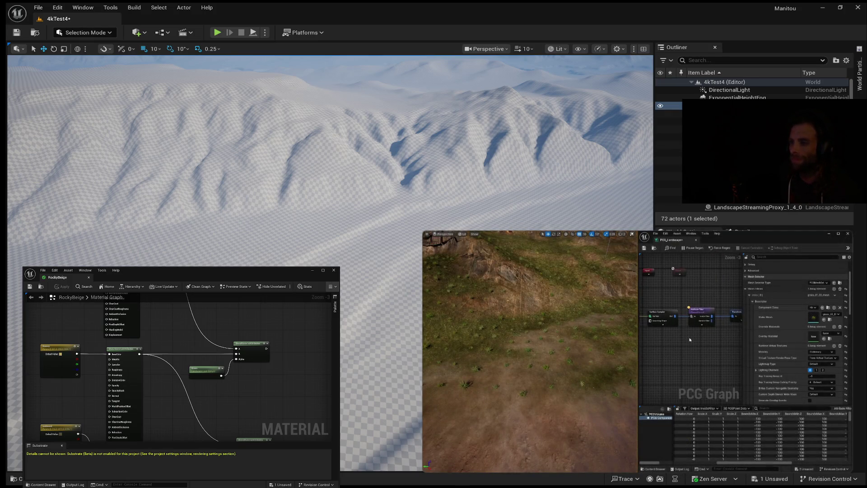
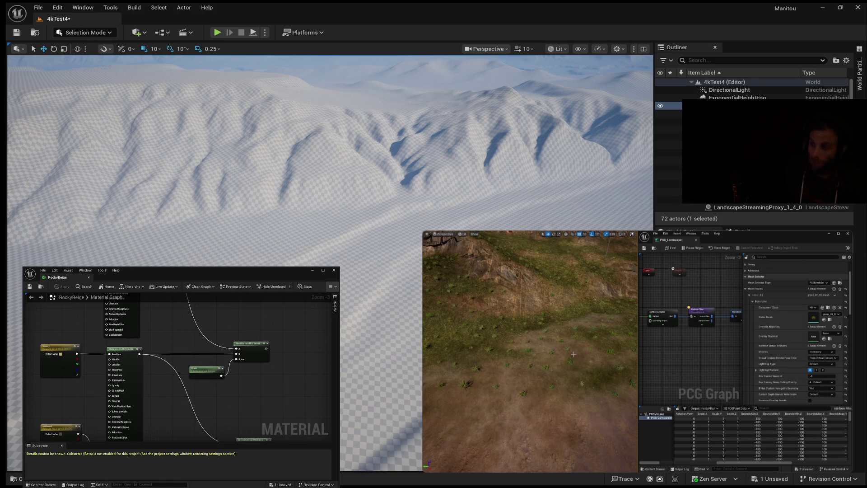
Inspect the Attribute Filter node's settings in the PCG graph.
drag(693, 352, 690, 359)
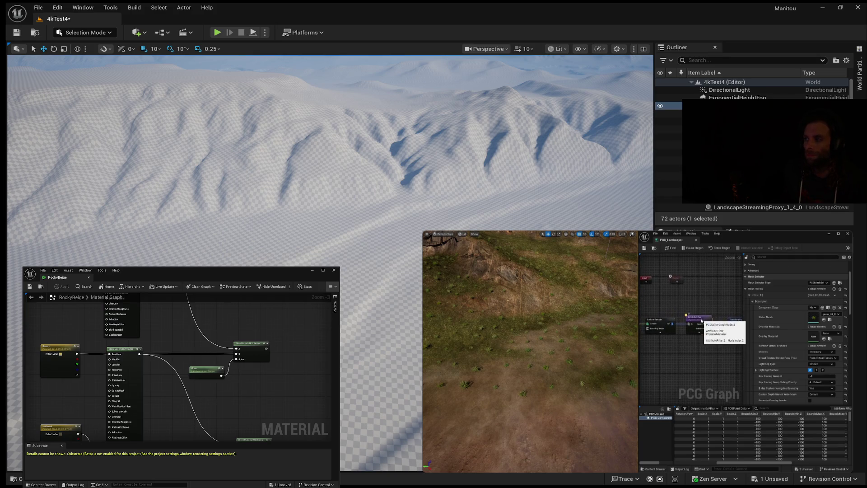
click(702, 320)
scroll(684, 346, down, 2)
drag(690, 351, 678, 337)
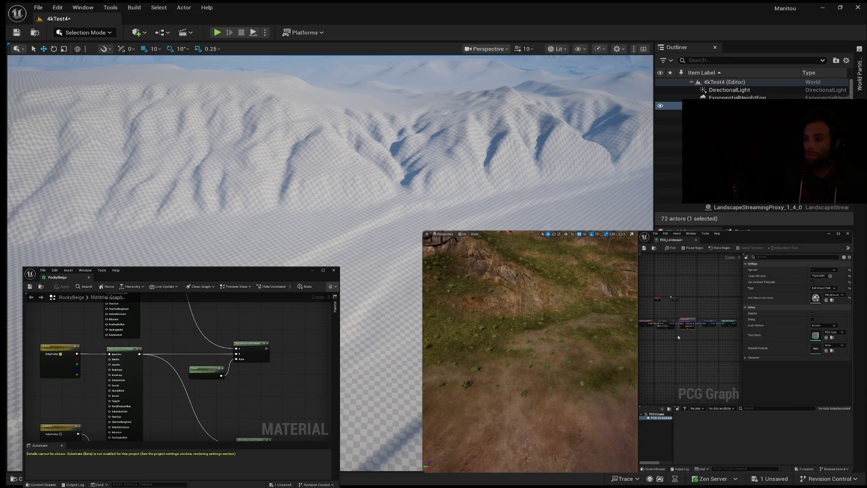
Set the Surface Sampler's Looseness to 3.0 to regenerate the landscape grass.
click(667, 324)
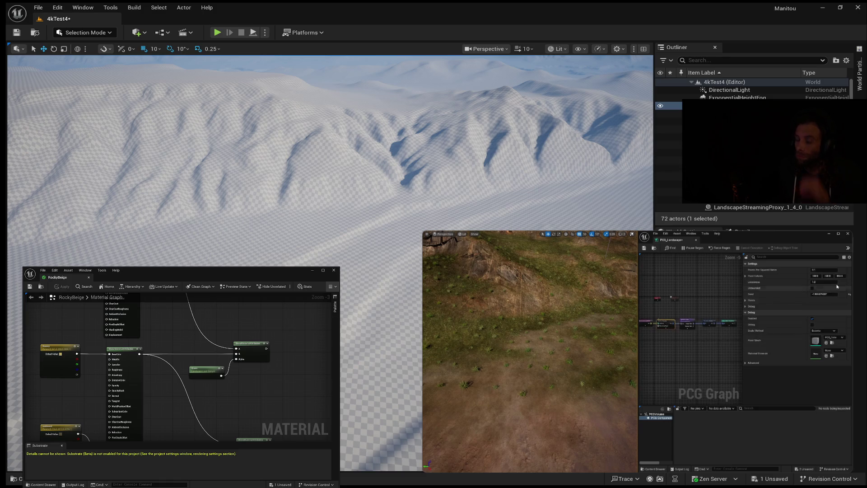
click(814, 282)
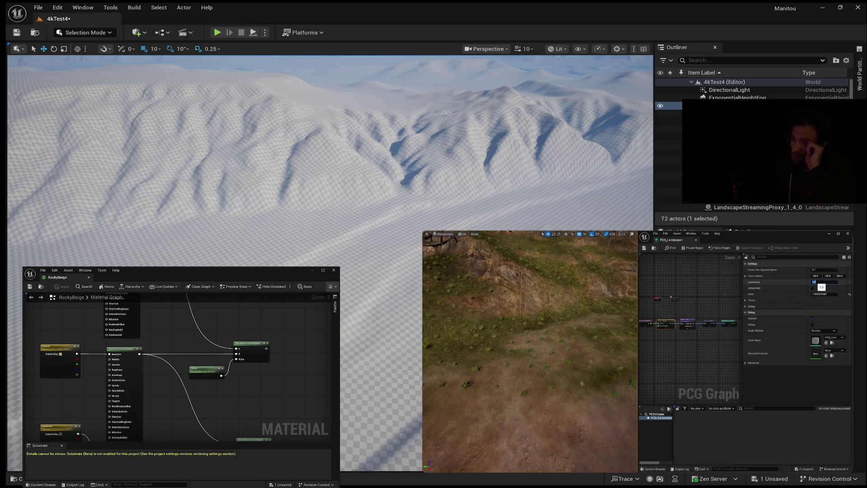
text(3)
key(Return)
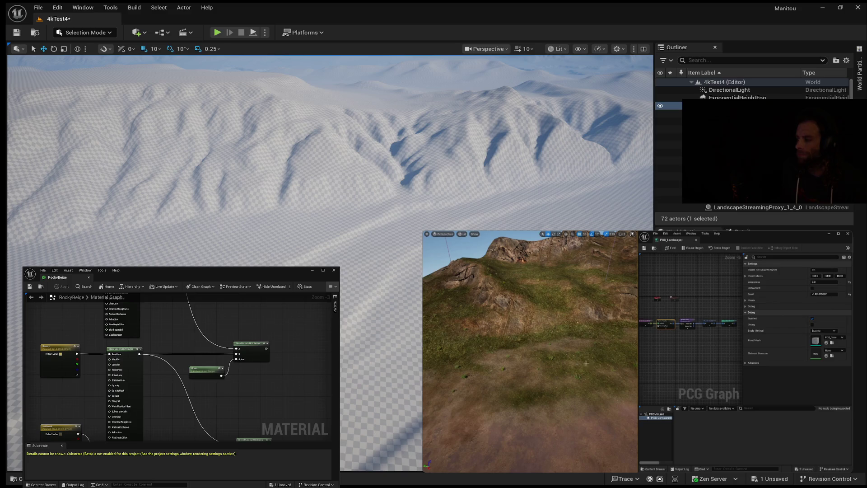
scroll(710, 347, up, 1)
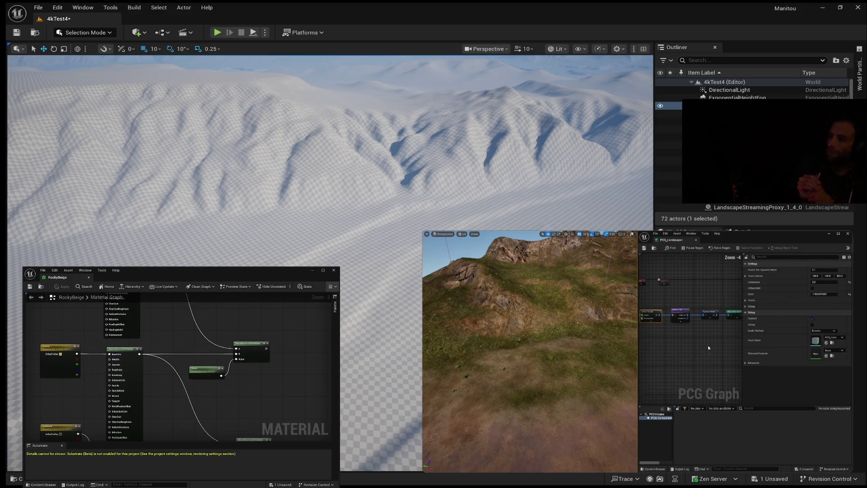
drag(708, 347, 711, 336)
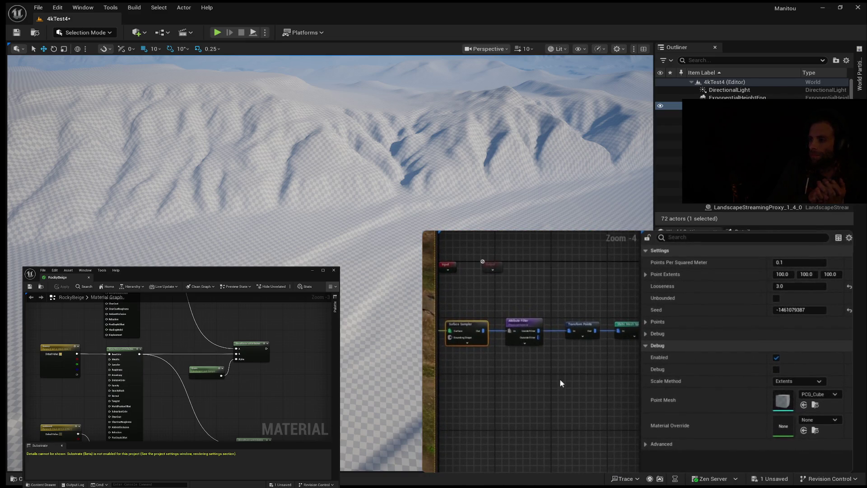
Move the Static Mesh Spawner further right of Transform Points and widen the graph area.
scroll(571, 380, up, 1)
scroll(482, 348, up, 1)
drag(553, 349, 627, 343)
drag(641, 377, 723, 379)
drag(616, 391, 651, 386)
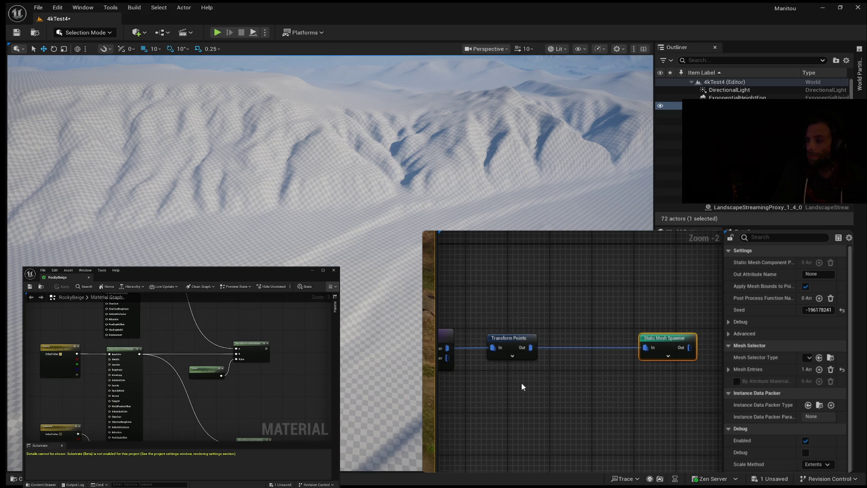
right_click(506, 399)
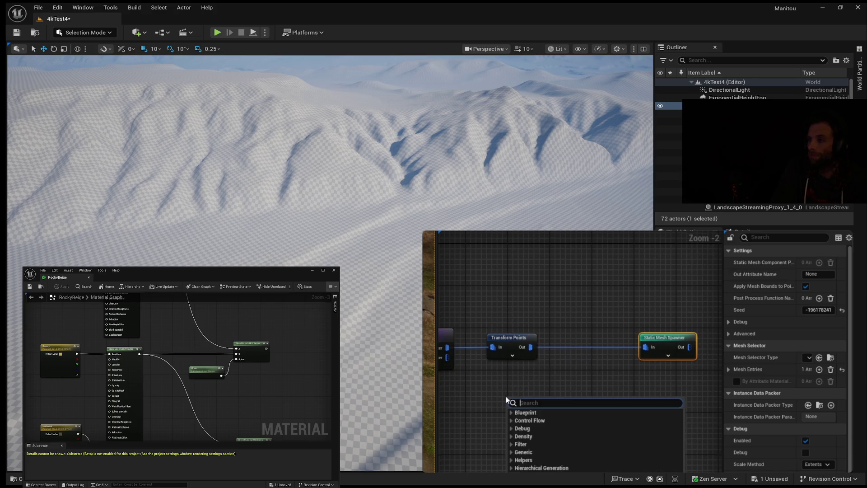
Add a Create Points Grid node below Transform Points.
text(create)
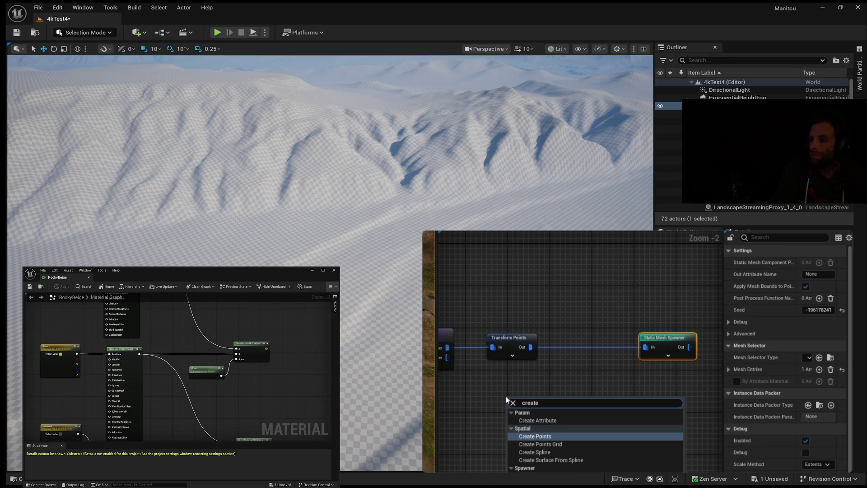
click(542, 444)
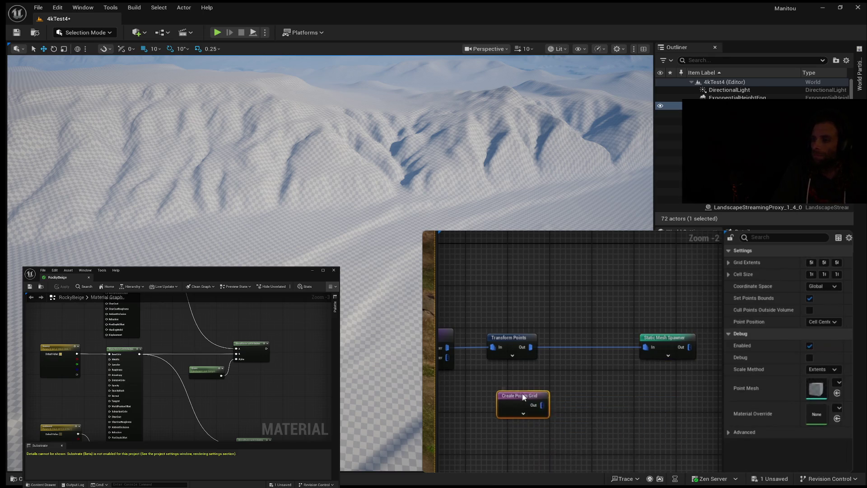
drag(527, 398, 513, 388)
mouse_move(722, 370)
mouse_down()
mouse_move(631, 383)
mouse_move(641, 383)
mouse_up()
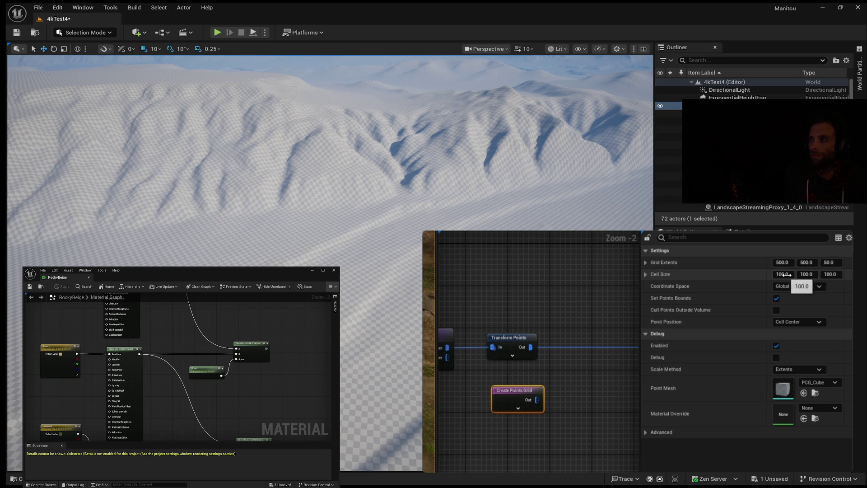
Set the grid's Z extent to 500 so all three extents read 500.
click(830, 262)
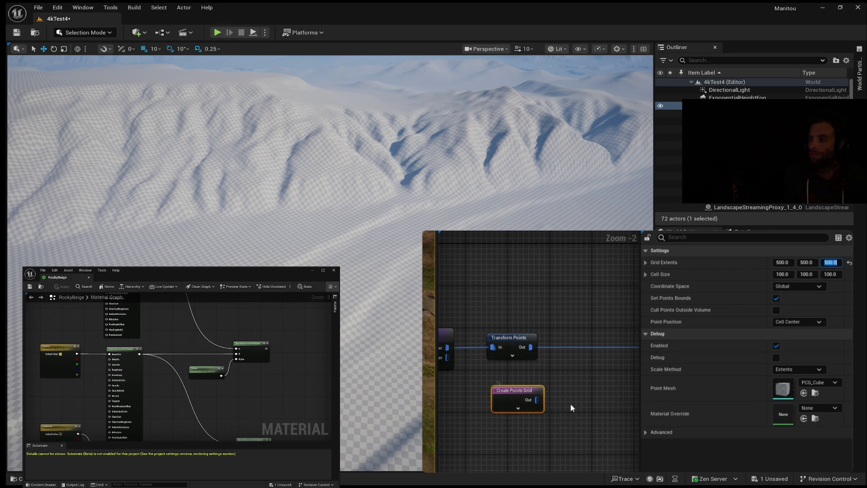
drag(570, 403, 537, 405)
drag(542, 372, 571, 368)
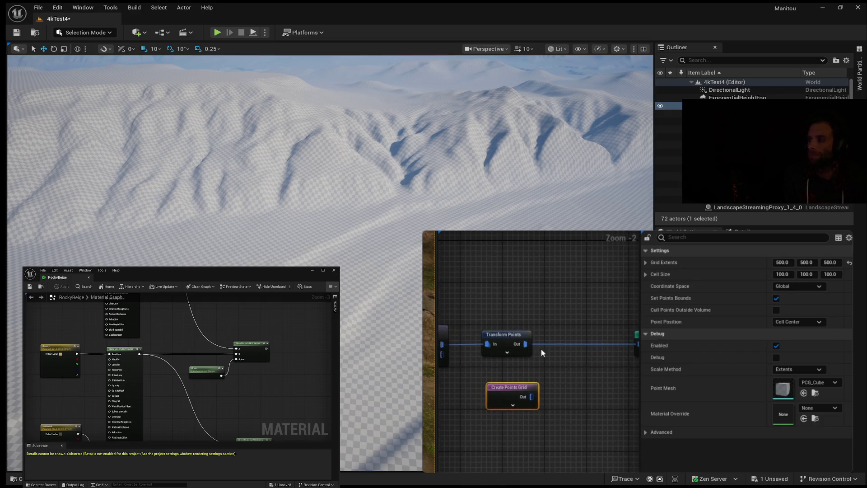
drag(590, 435, 559, 436)
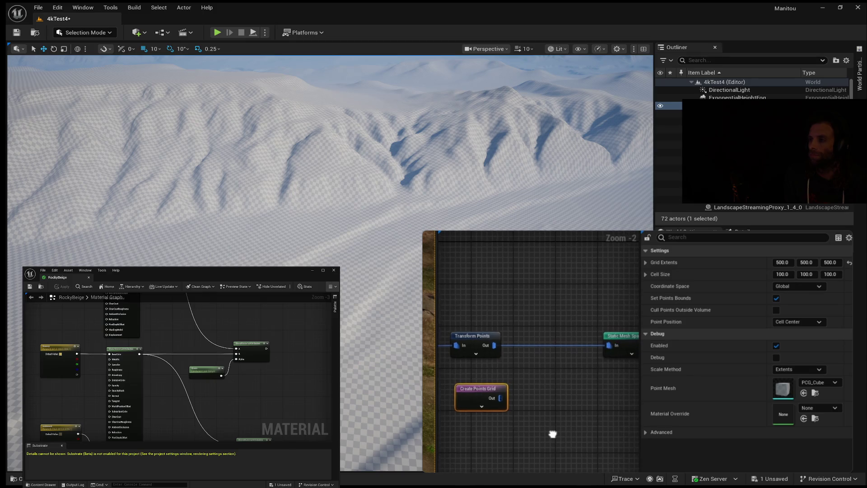
Add a Copy Points node fed by Transform Points, with Create Points Grid wired into Target.
drag(494, 345, 535, 359)
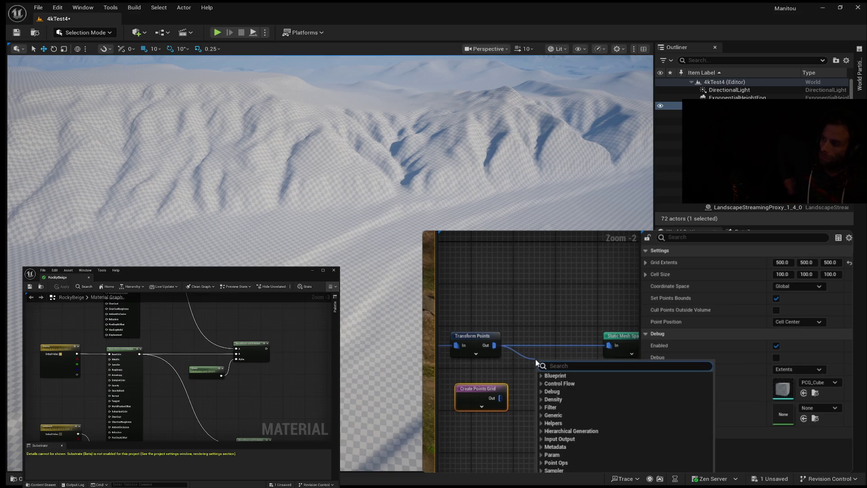
click(530, 300)
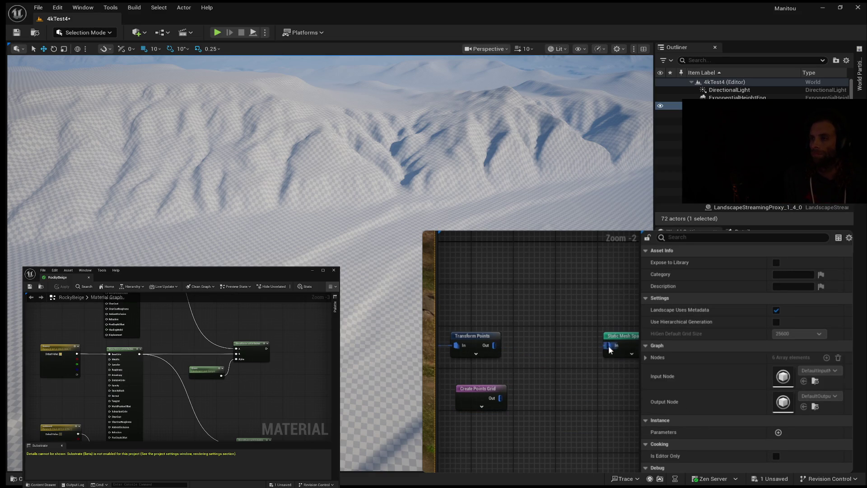
mouse_move(540, 356)
mouse_down()
mouse_move(541, 327)
mouse_move(529, 316)
mouse_up()
text(copy)
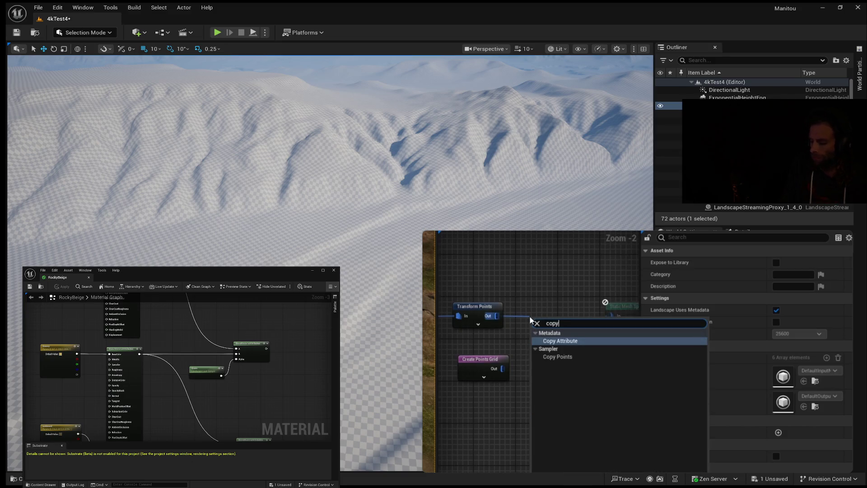
click(565, 357)
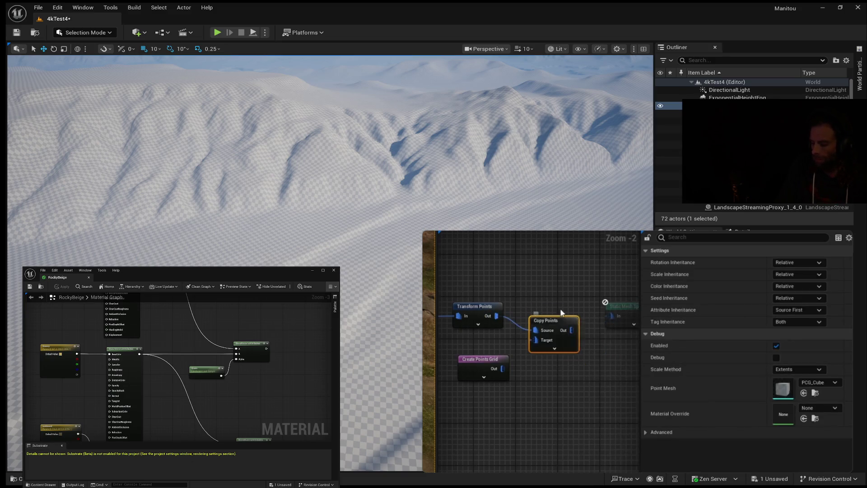
drag(558, 316, 560, 302)
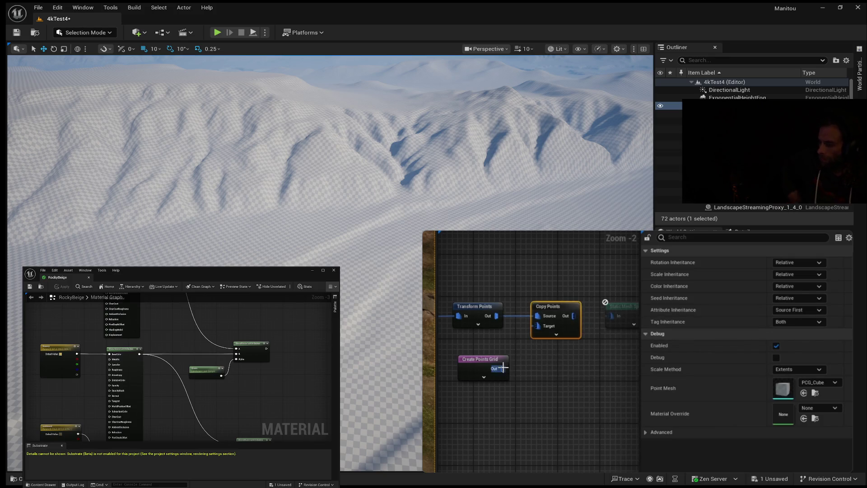
mouse_move(502, 369)
mouse_down()
mouse_move(546, 338)
mouse_move(538, 326)
mouse_up()
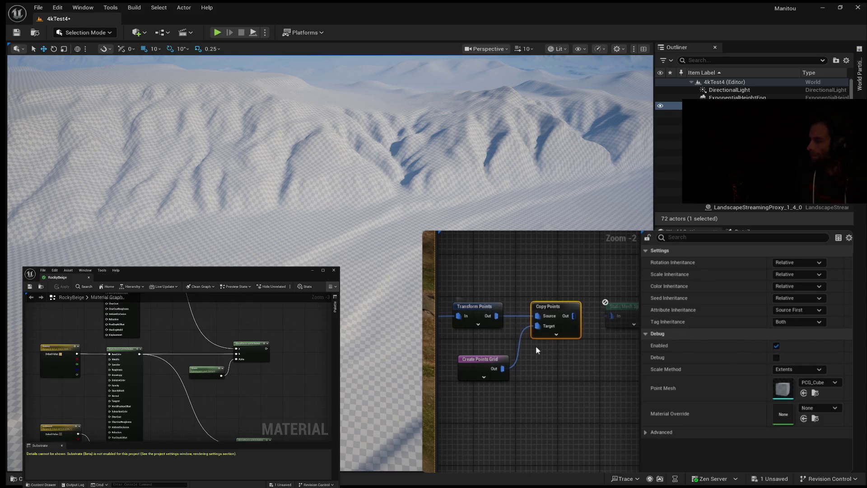
drag(541, 364, 491, 364)
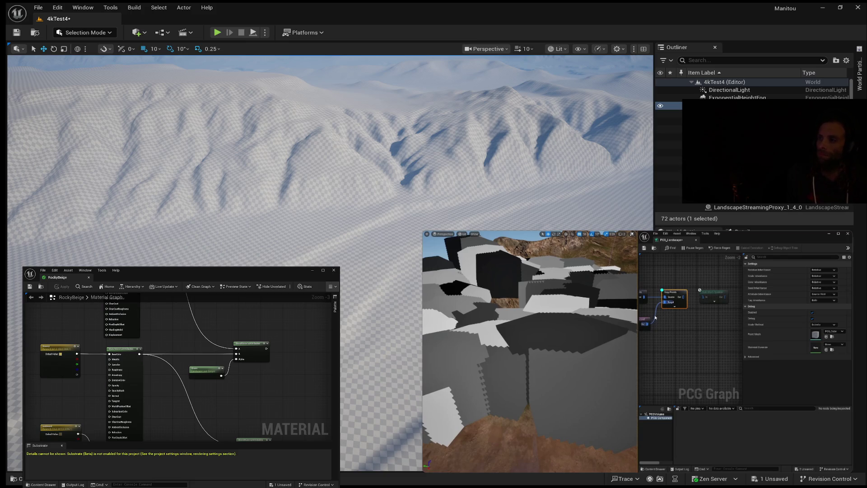
Set Transform Points' Scale Max to 1.0, turning rocks into small debug cube clusters.
scroll(575, 346, down, 10)
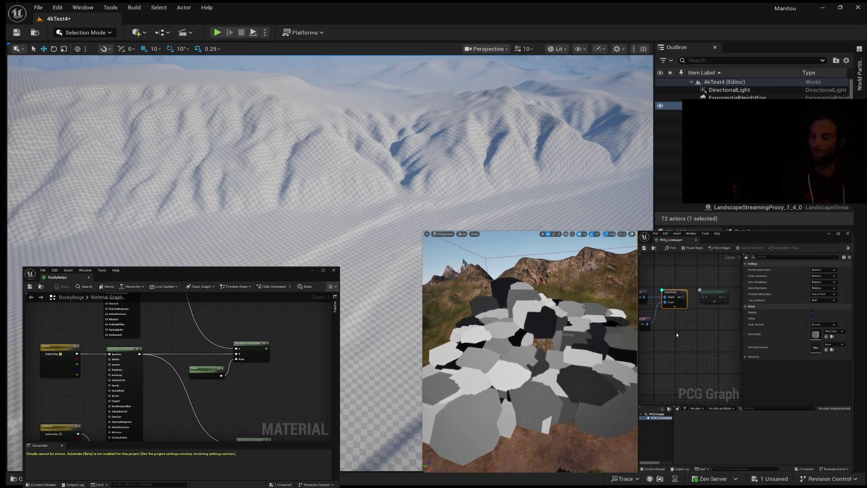
click(677, 298)
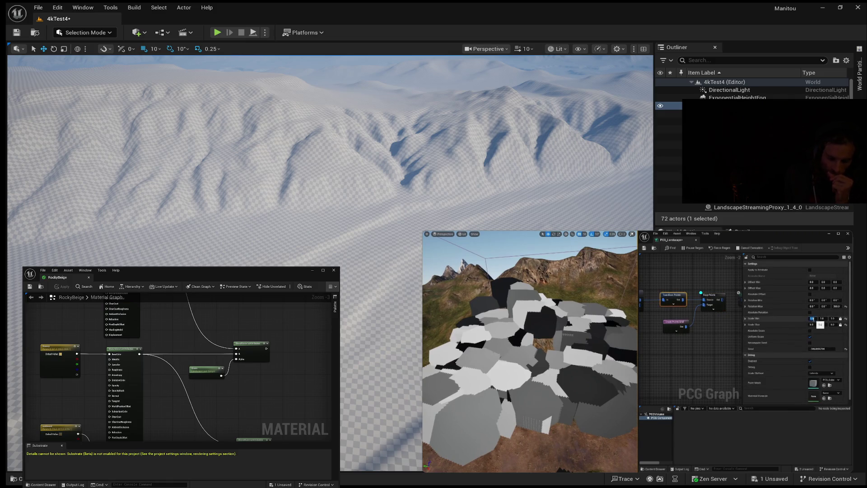
key(Return)
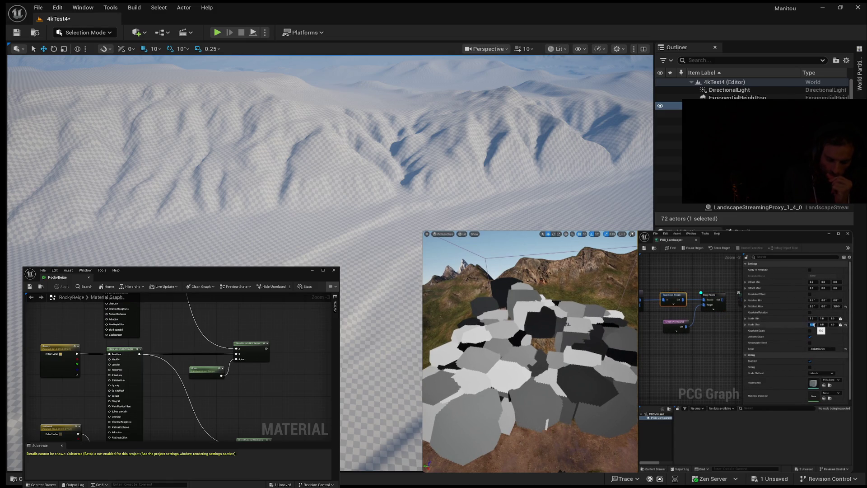
text(1)
key(Return)
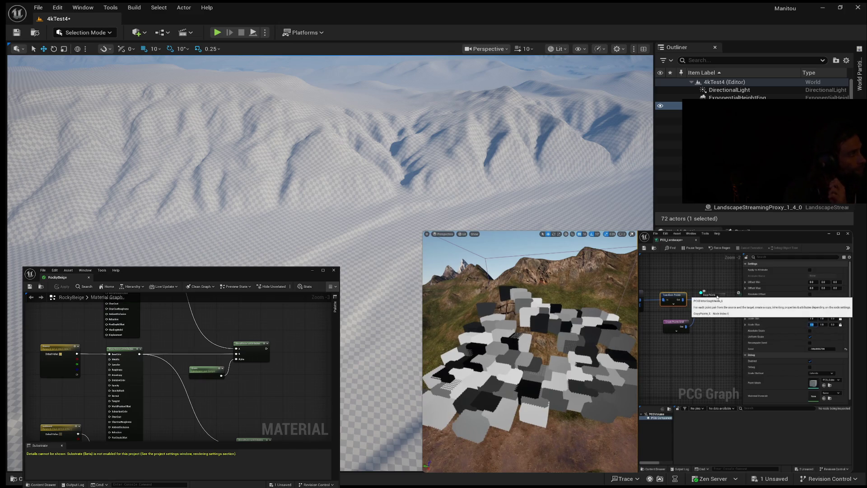
click(713, 294)
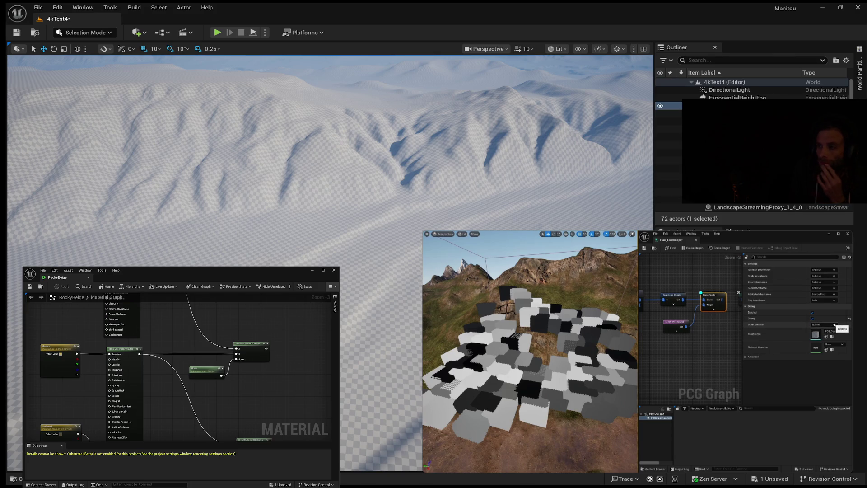
Switch Copy Points' debug Scale Method from Extents to Absolute and lower the Point Scale.
click(822, 325)
click(823, 333)
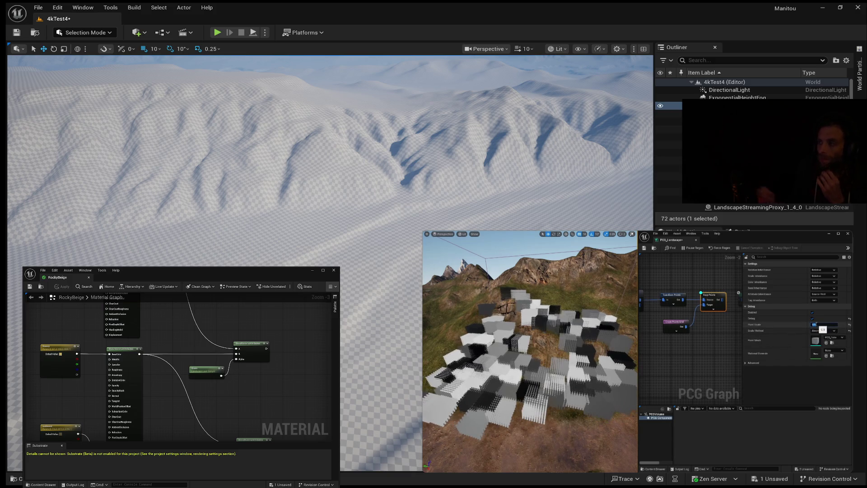
drag(816, 325, 812, 324)
key(w)
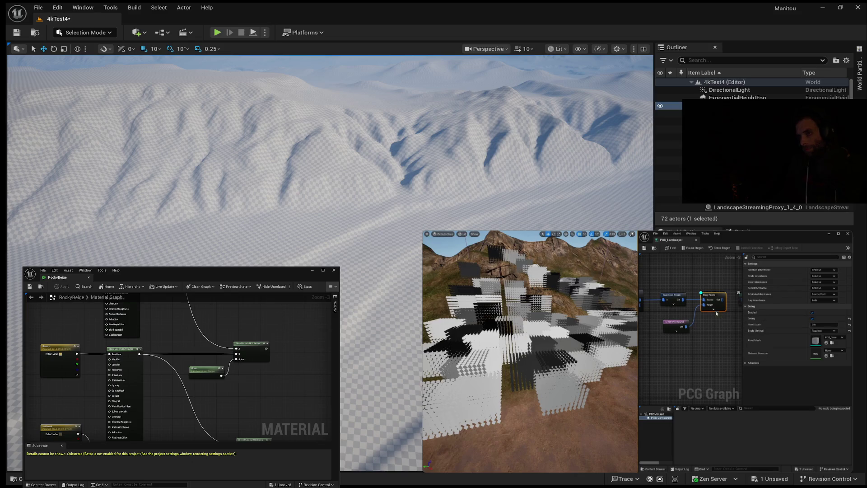
click(676, 322)
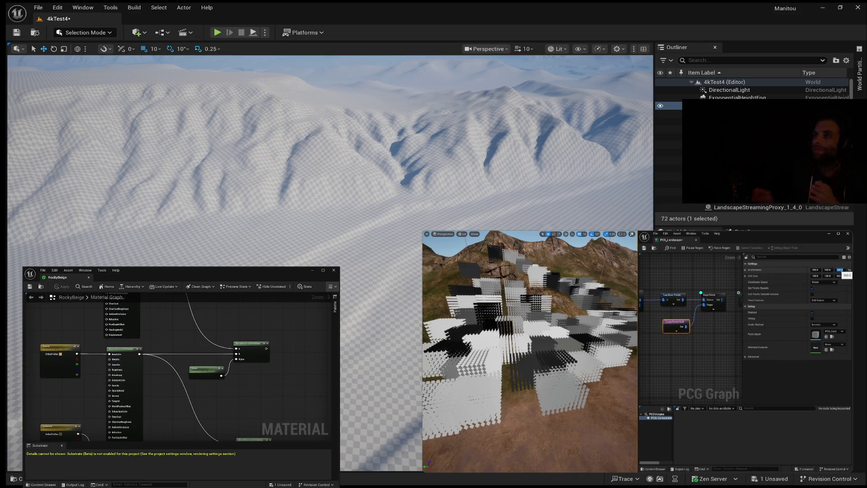
Set the Create Points Grid's Z extent to 0 for flat single-layer cube grids.
click(839, 270)
text(0)
key(Return)
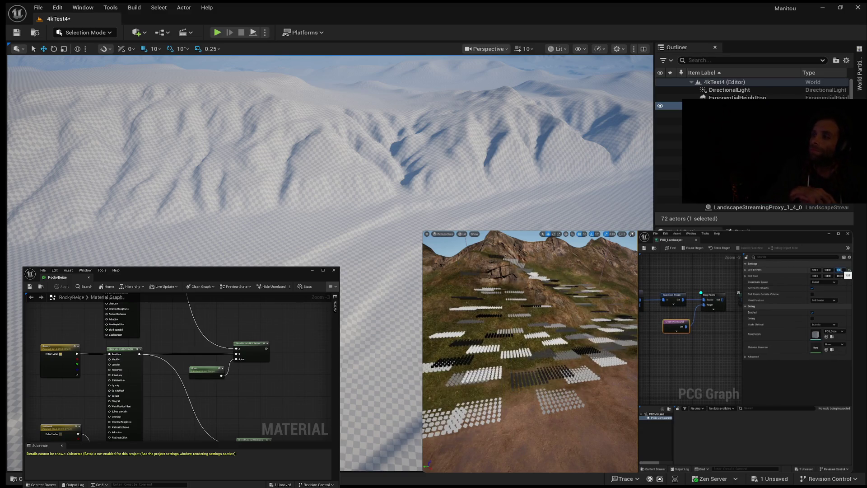
scroll(530, 350, down, 2)
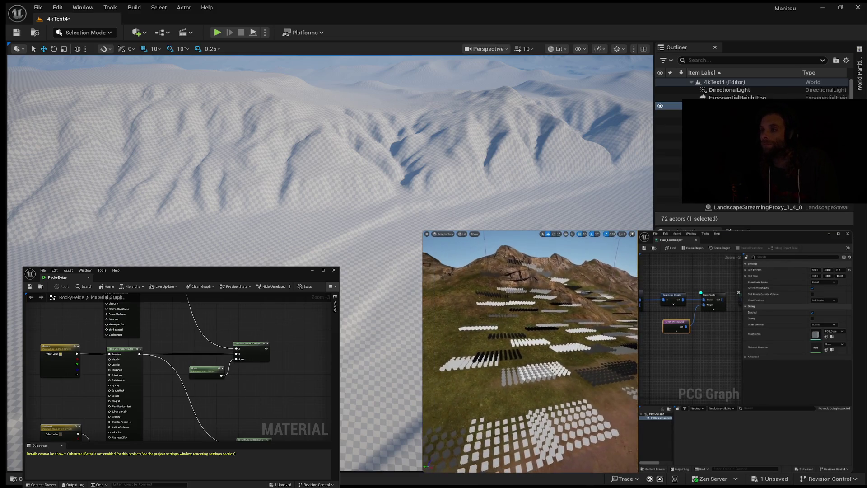
Pause the tutorial video and jump back to 24:35.
click(636, 351)
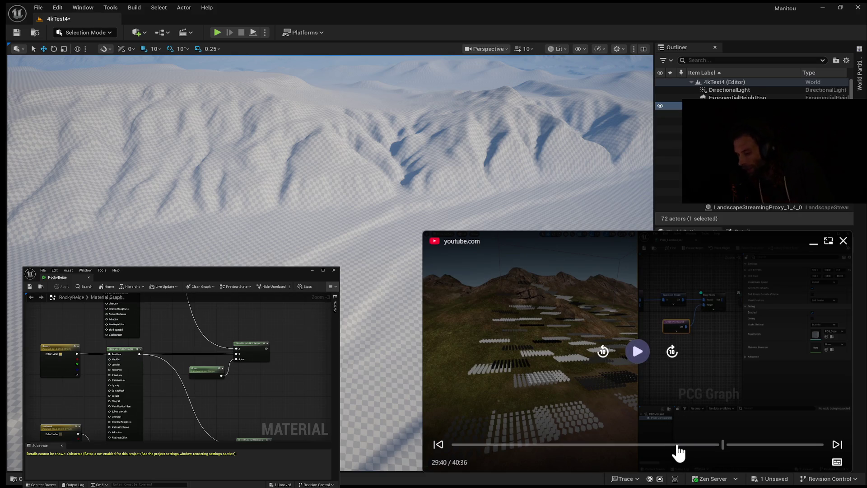
click(676, 445)
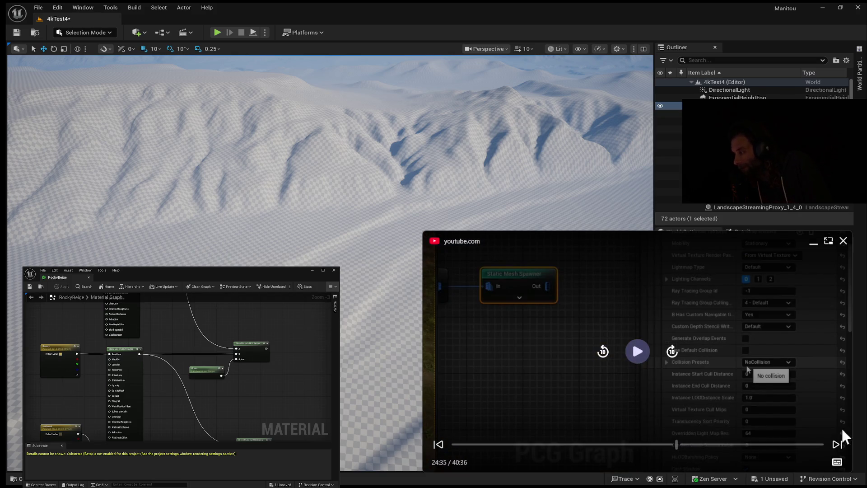
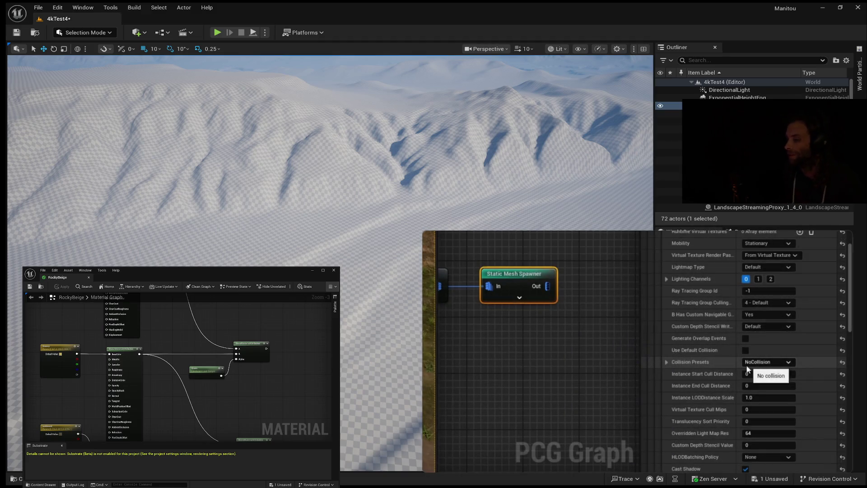
Resume the floating tutorial video showing the grassy landscape and its PCG graph.
click(637, 351)
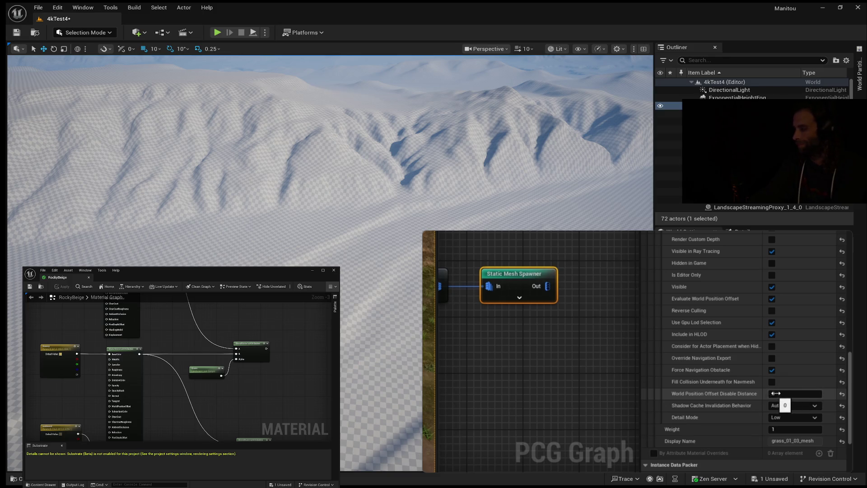
scroll(740, 383, up, 8)
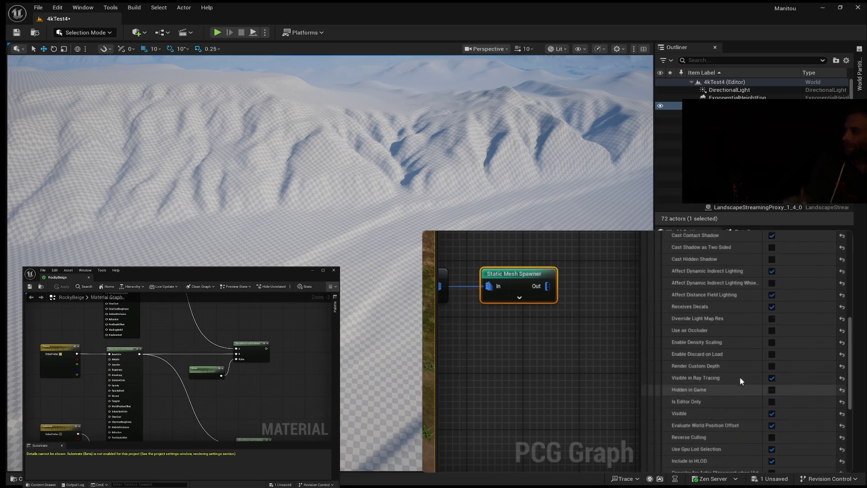
scroll(739, 377, up, 5)
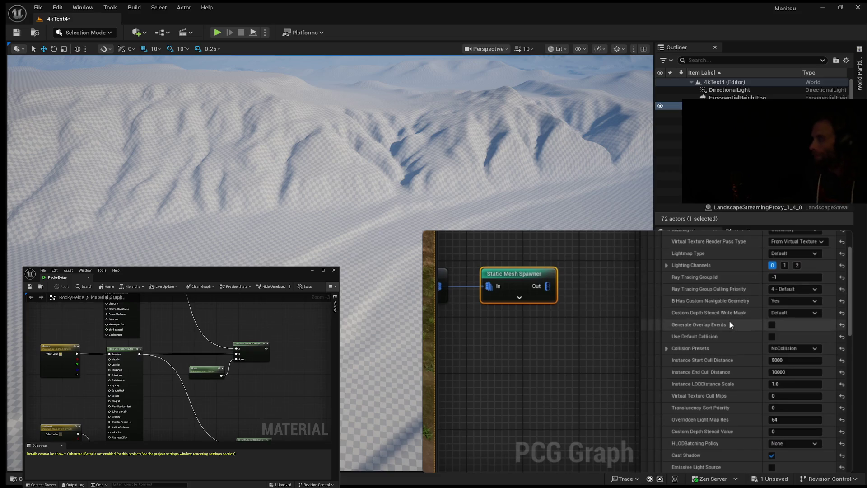
scroll(728, 321, up, 1)
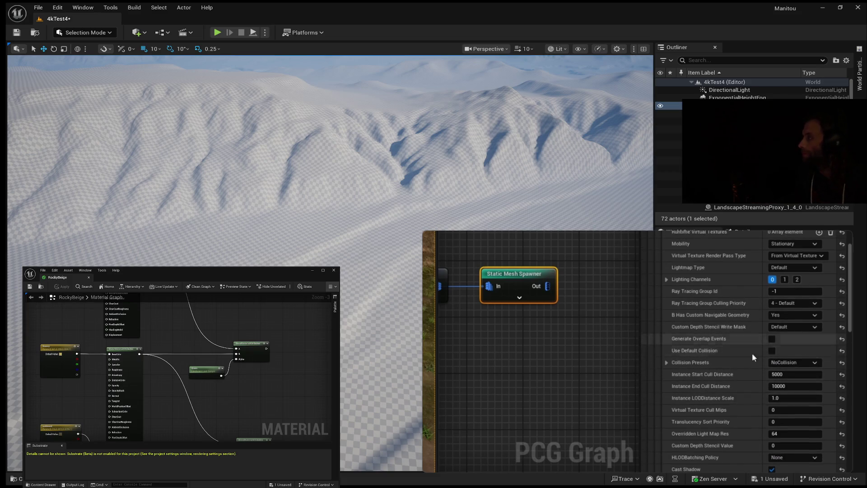
scroll(731, 360, up, 5)
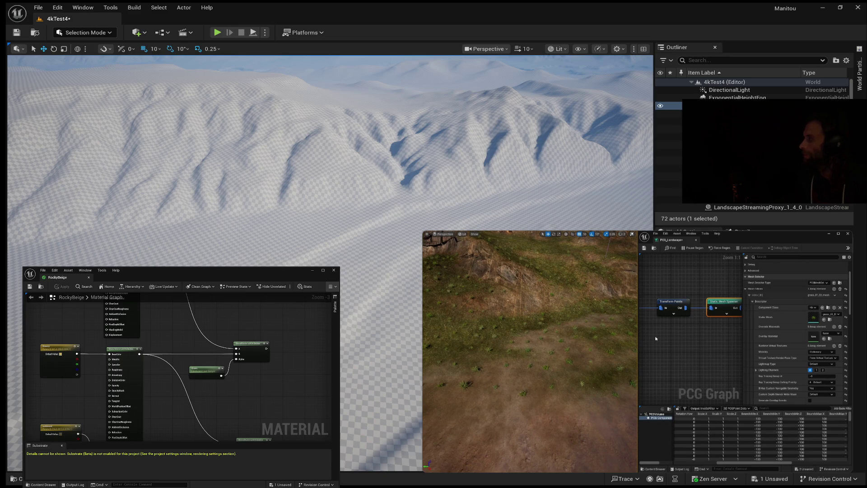
scroll(677, 325, down, 3)
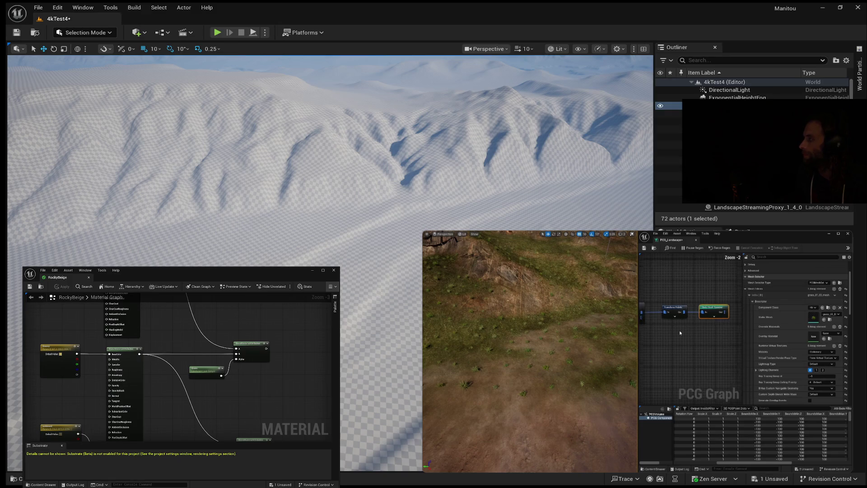
scroll(713, 338, down, 2)
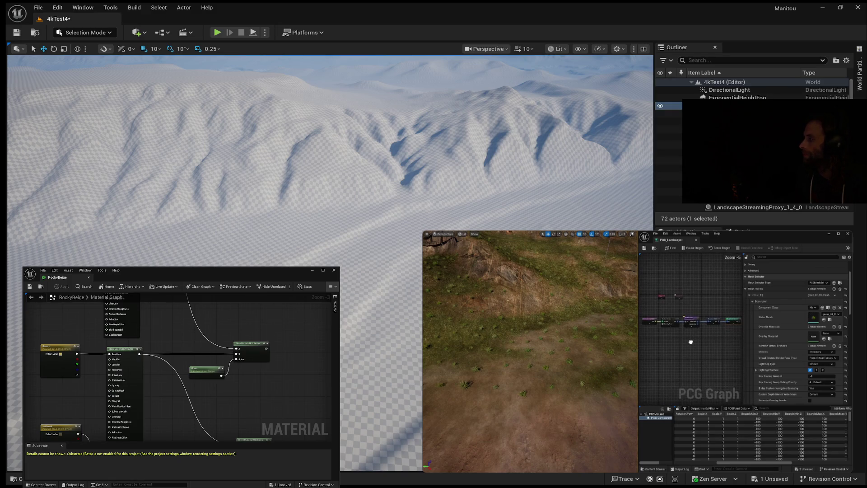
scroll(692, 342, up, 1)
scroll(690, 325, up, 1)
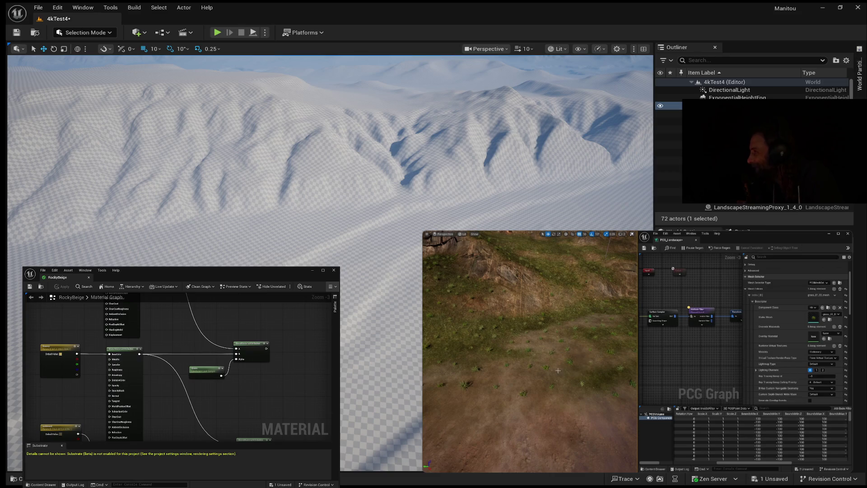
Pause the tutorial video at 26:12 of 40:36.
mouse_move(690, 351)
click(638, 352)
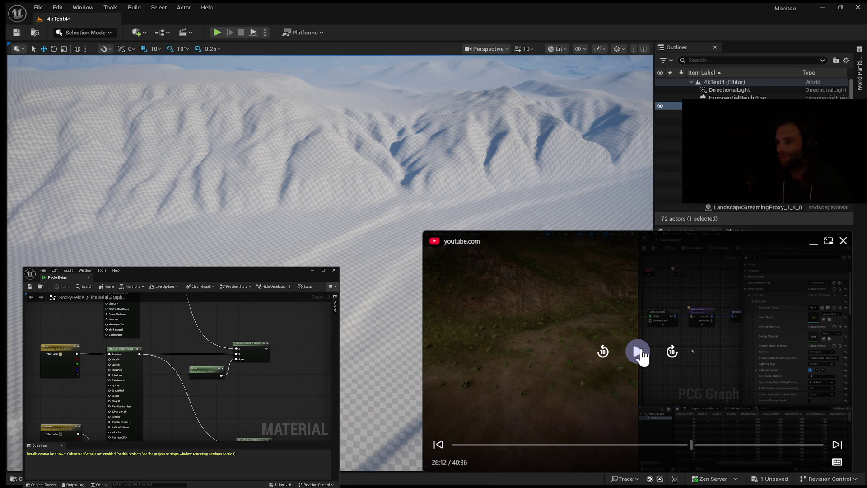
Play the tutorial from 26:12 on to 26:38, then pause it again.
click(641, 354)
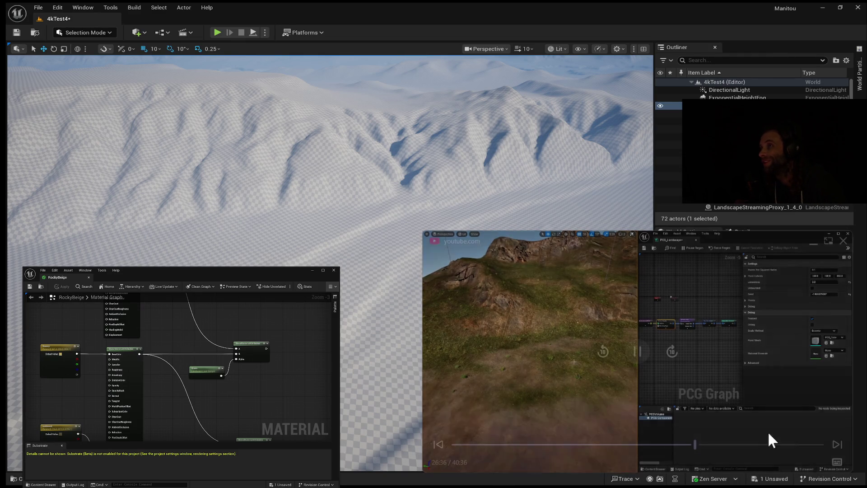
click(636, 353)
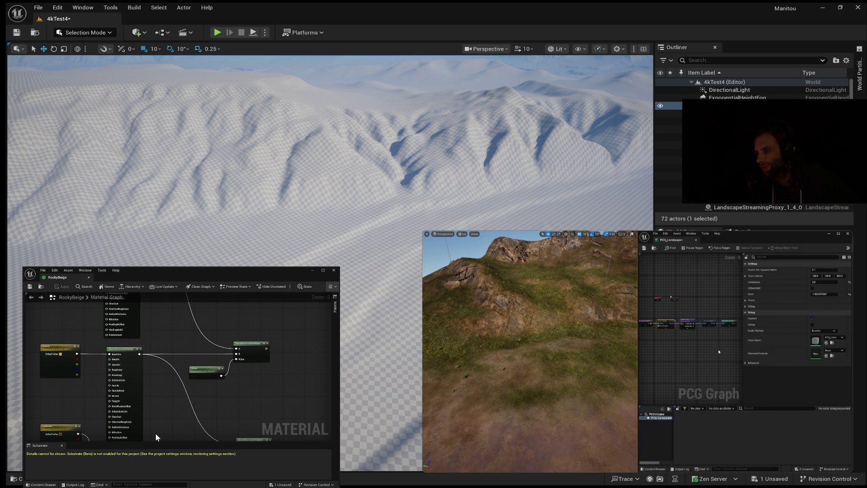
Resume the tutorial to 27:05 and pick Create Points Grid from the node search.
mouse_move(637, 351)
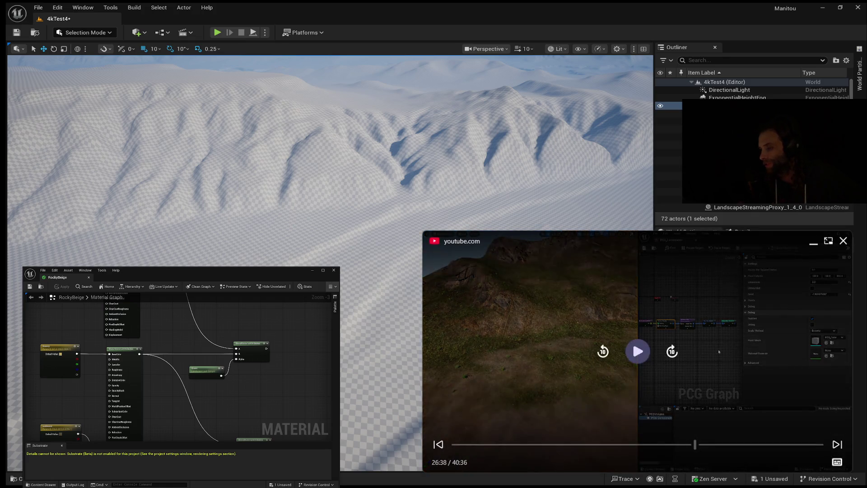
click(638, 351)
text(create)
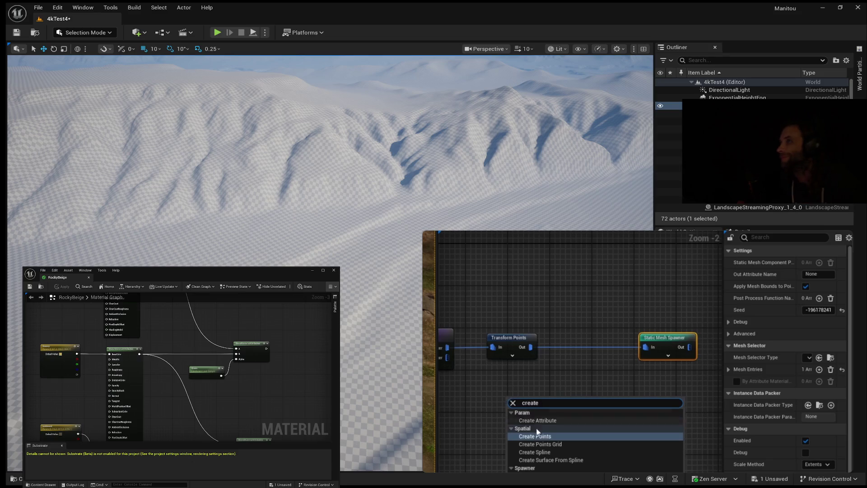
click(541, 444)
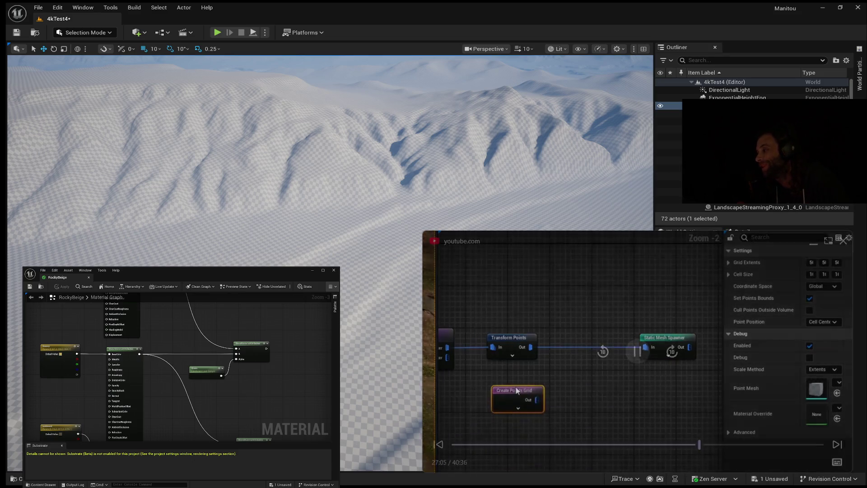
Place the Create Points Grid node, then rewind the tutorial about 20 seconds to review its grid settings.
mouse_move(428, 264)
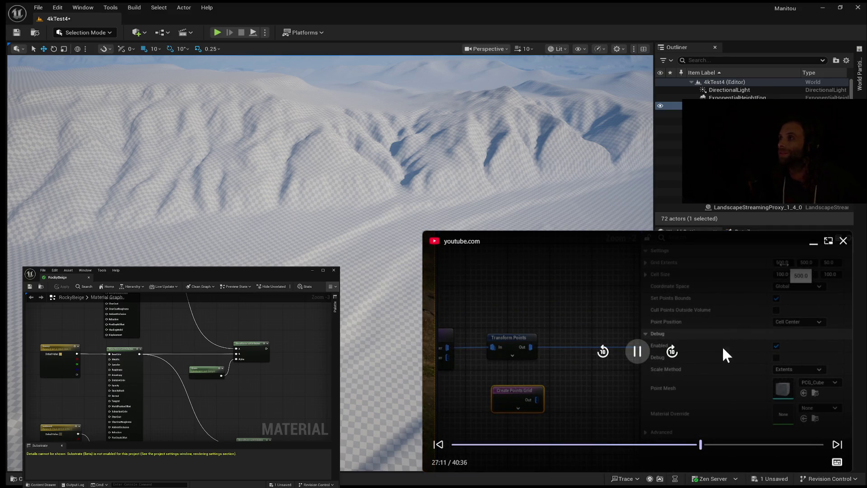
click(647, 351)
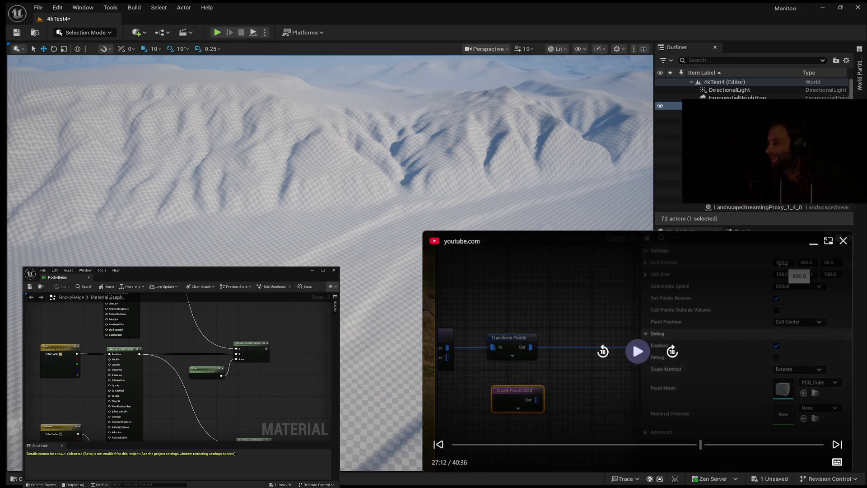
click(636, 352)
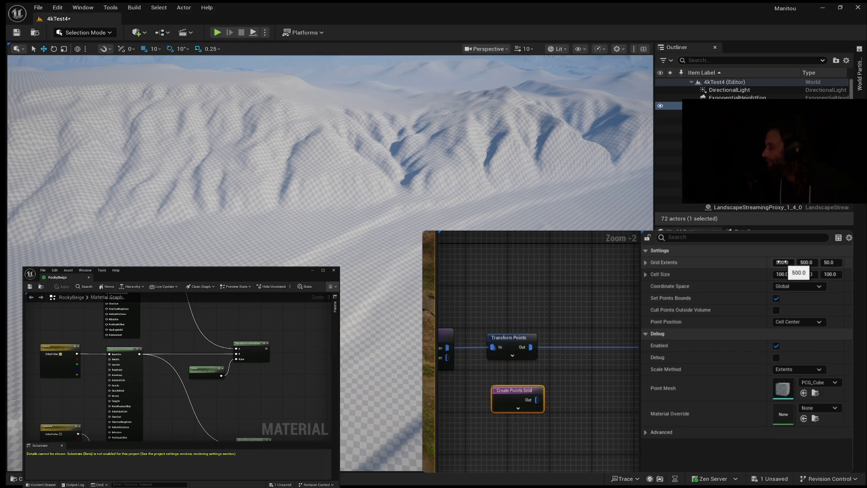
mouse_move(568, 335)
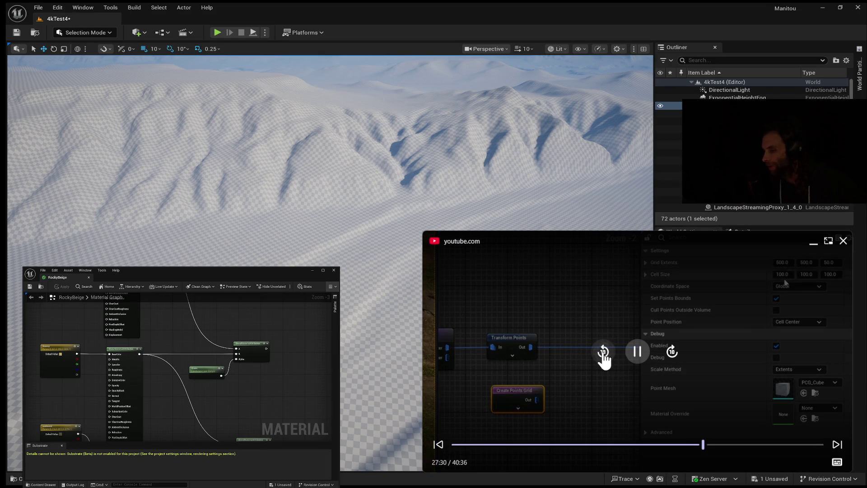
double_click(603, 352)
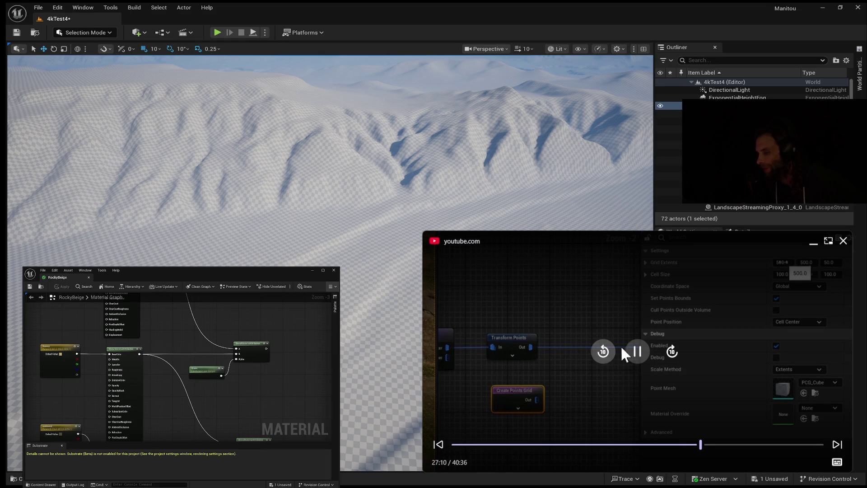
click(634, 350)
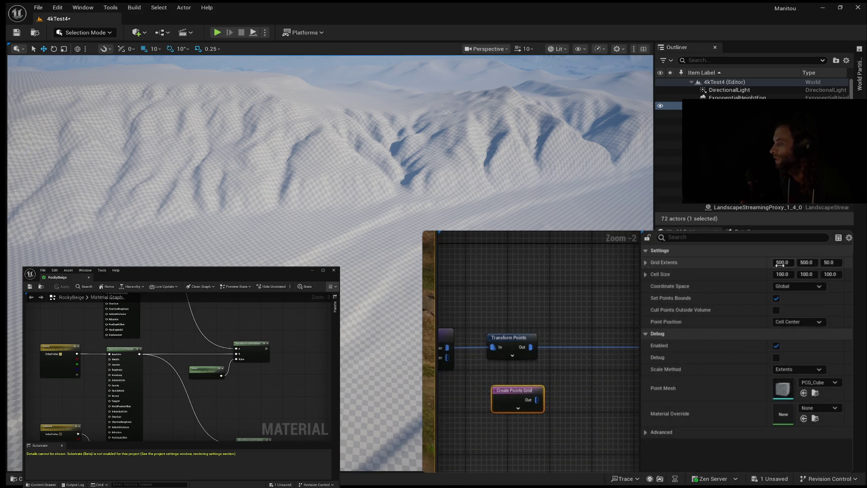
mouse_move(829, 267)
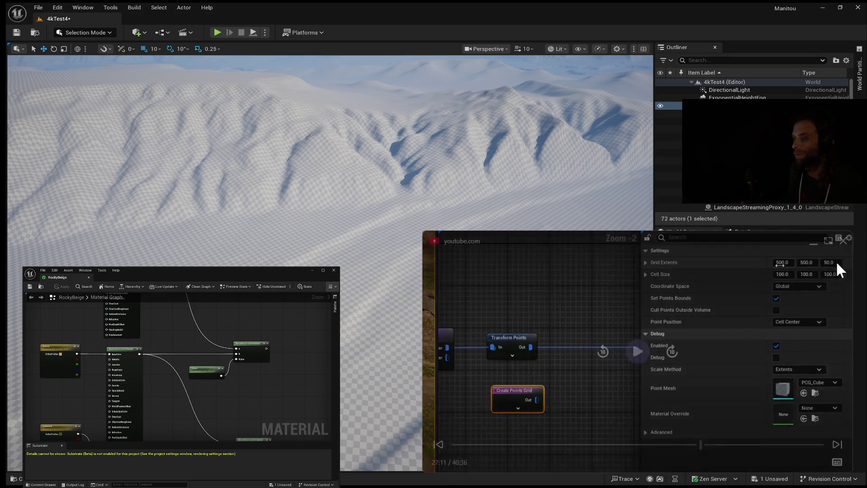
click(638, 354)
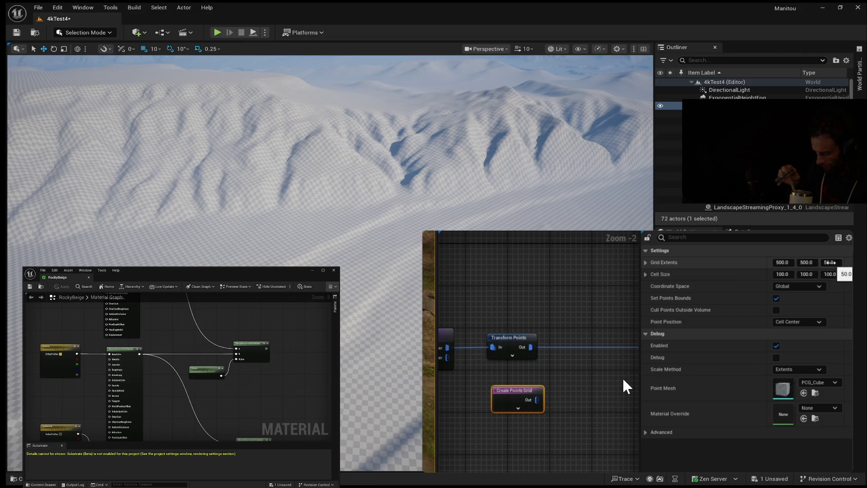
Set Create Points Grid's Grid Extents Z to 500, making the extents 500/500/500.
drag(830, 262, 851, 267)
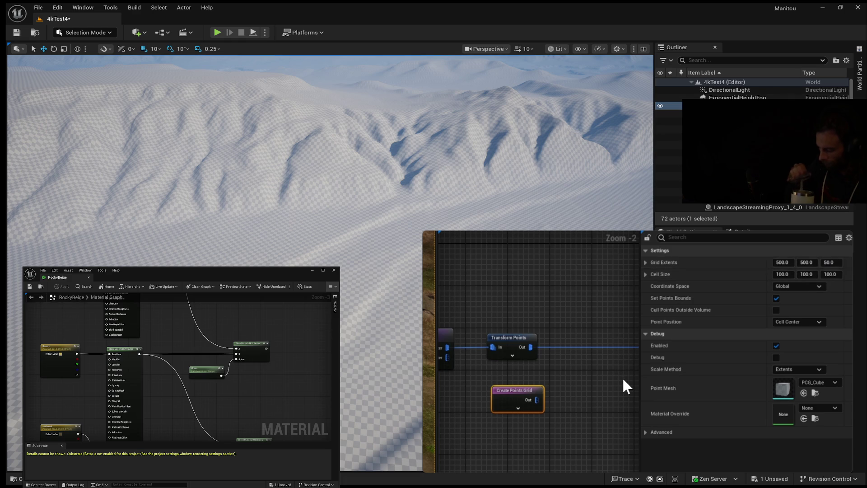
click(830, 262)
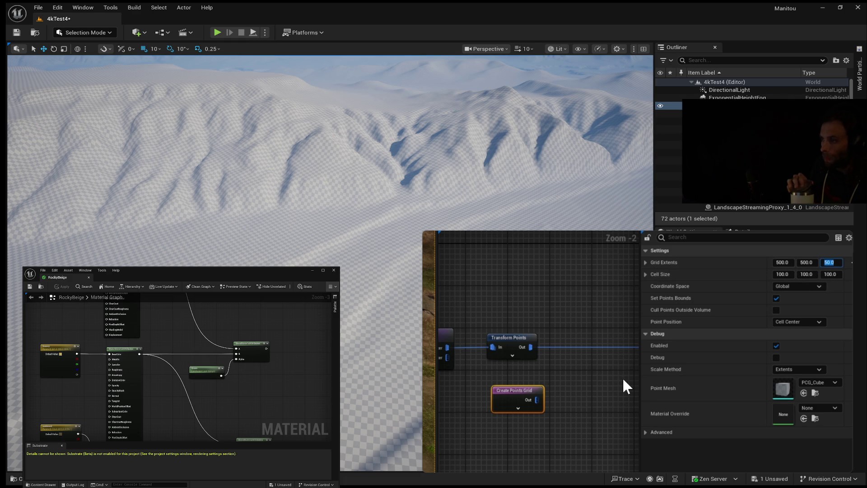
text(500)
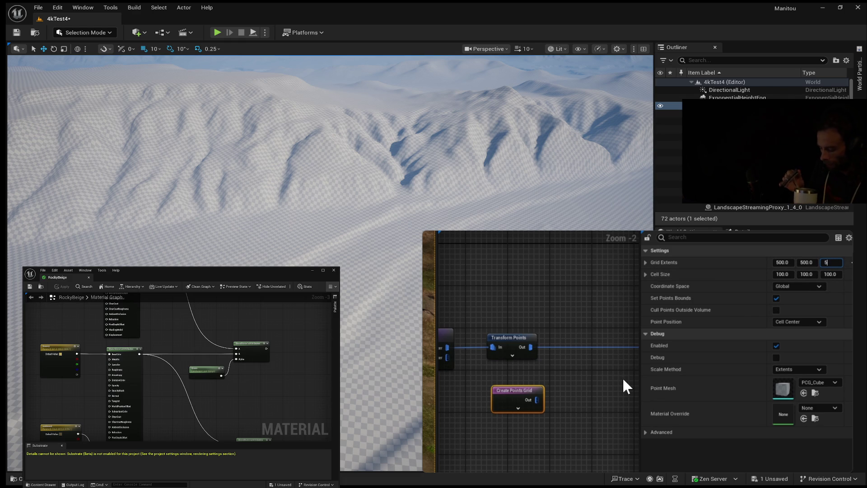
key(Return)
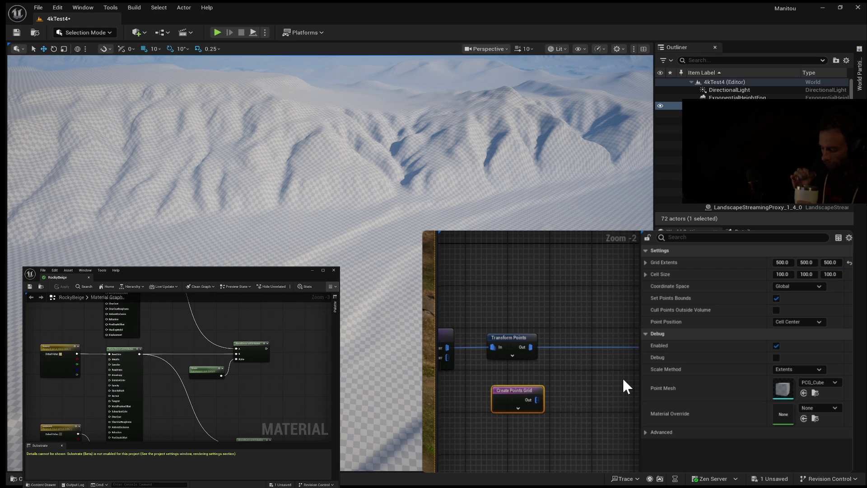
drag(572, 408, 537, 405)
Remove the Transform Points–Static Mesh Spawner wire and add a Copy Points node after Transform Points.
drag(502, 357, 530, 353)
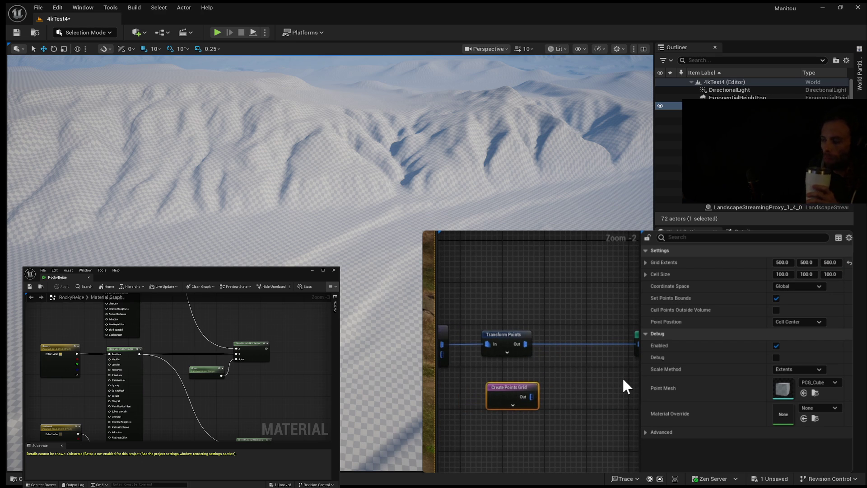
drag(587, 439, 554, 434)
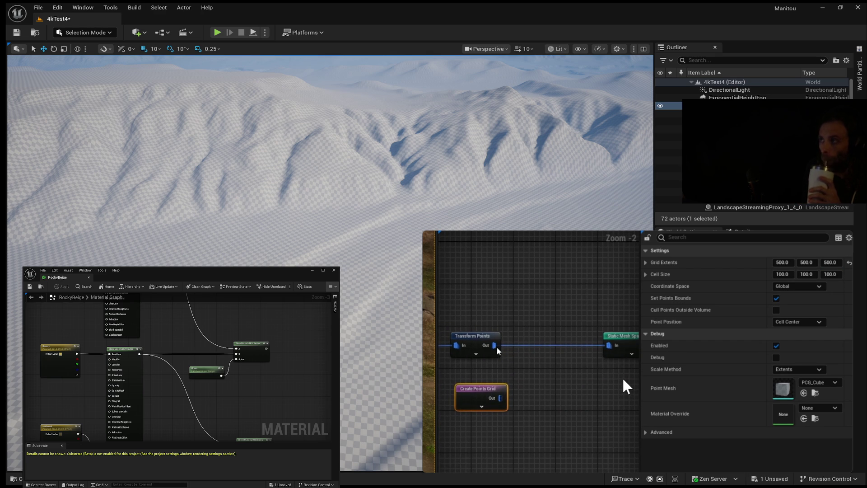
mouse_move(498, 349)
mouse_down()
mouse_move(537, 361)
mouse_move(608, 345)
mouse_up()
key(Escape)
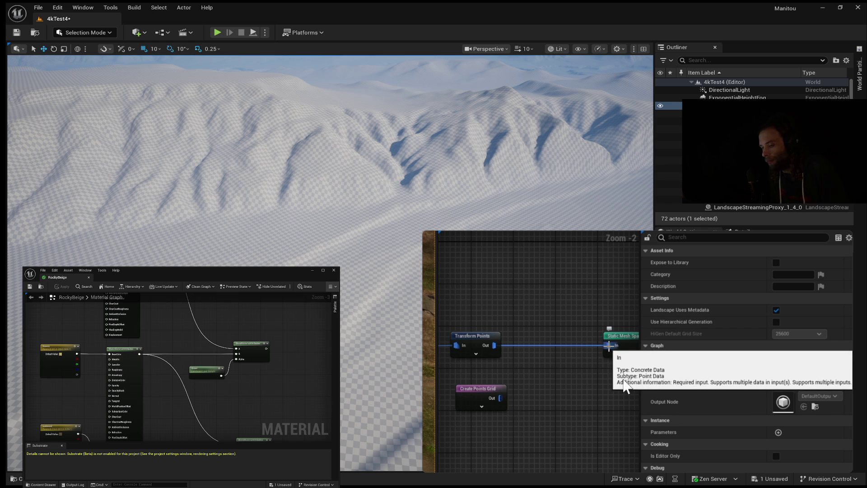
key(ctrl+z)
mouse_move(541, 360)
mouse_down()
mouse_move(541, 329)
mouse_move(530, 320)
mouse_up()
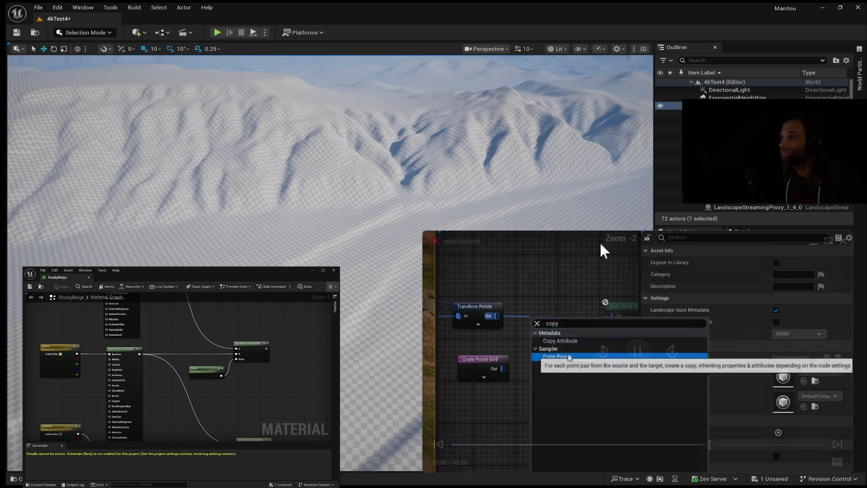
click(635, 355)
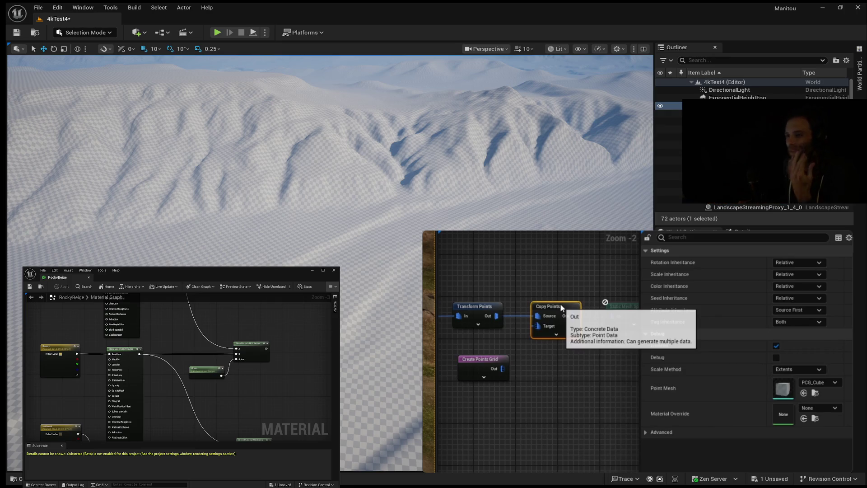
Inspect the Copy Points inheritance settings in Details, then resume the tutorial.
mouse_move(822, 322)
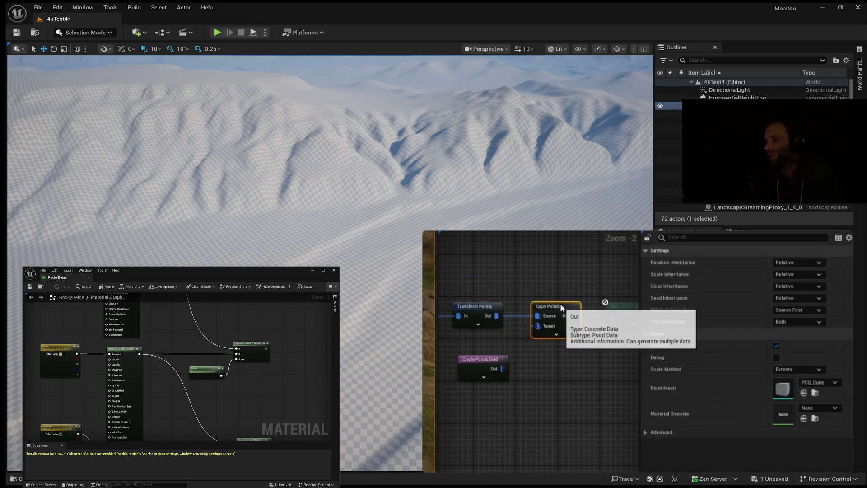
mouse_move(604, 307)
click(646, 356)
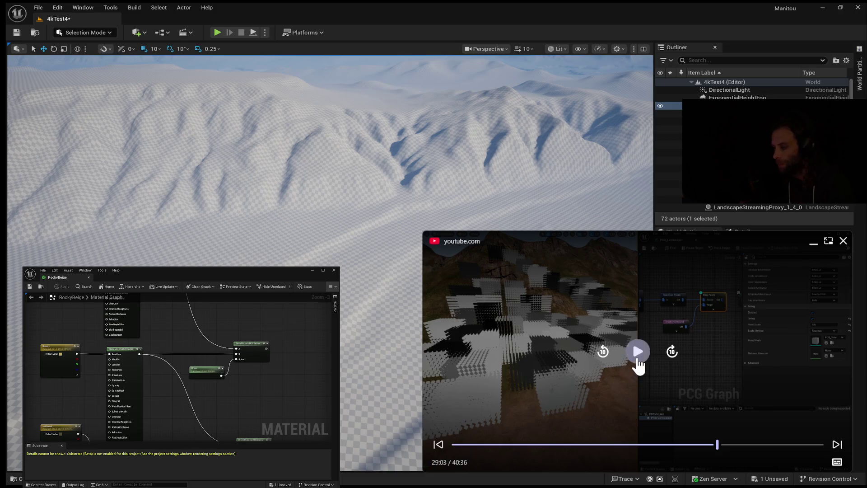
Pause the tutorial at 29:03 on its dense grids of copied cube points.
click(638, 354)
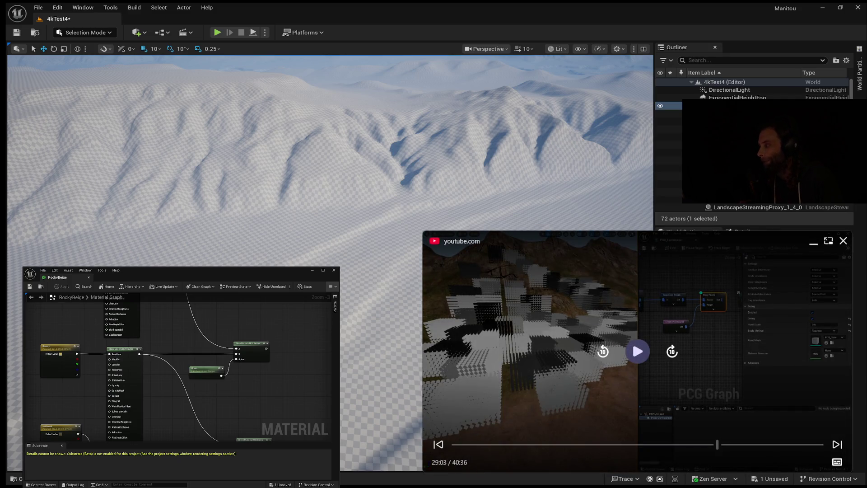
click(636, 350)
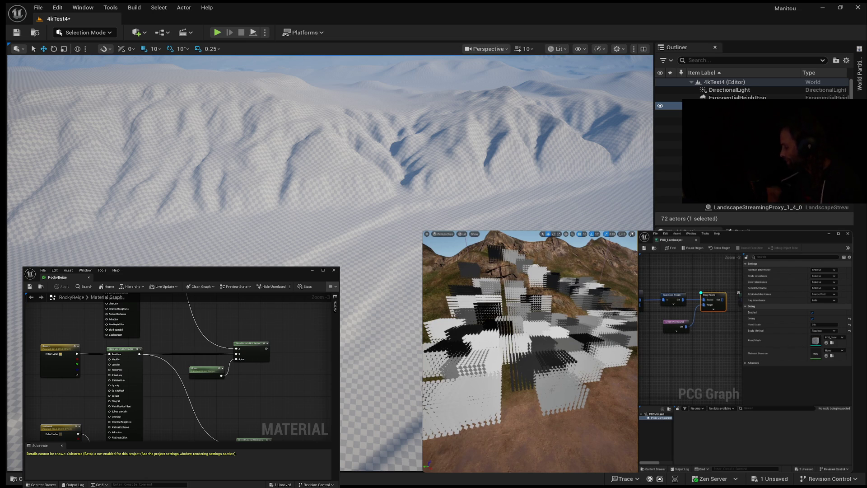
mouse_move(632, 339)
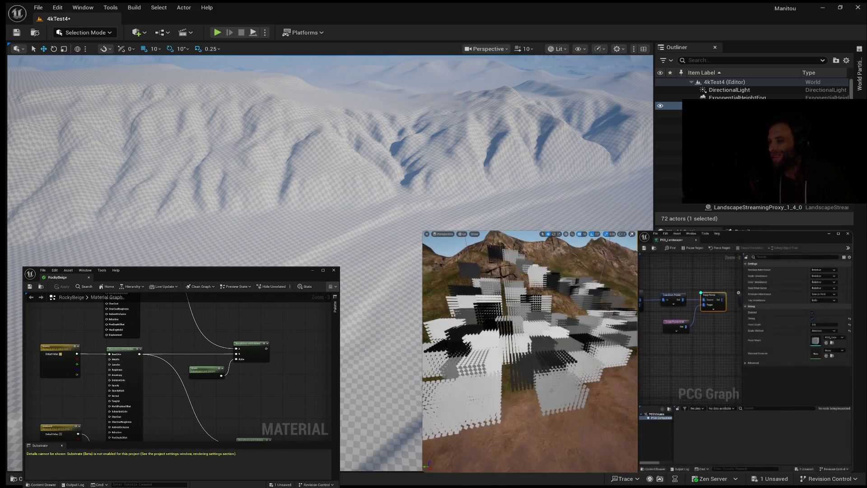
mouse_move(745, 347)
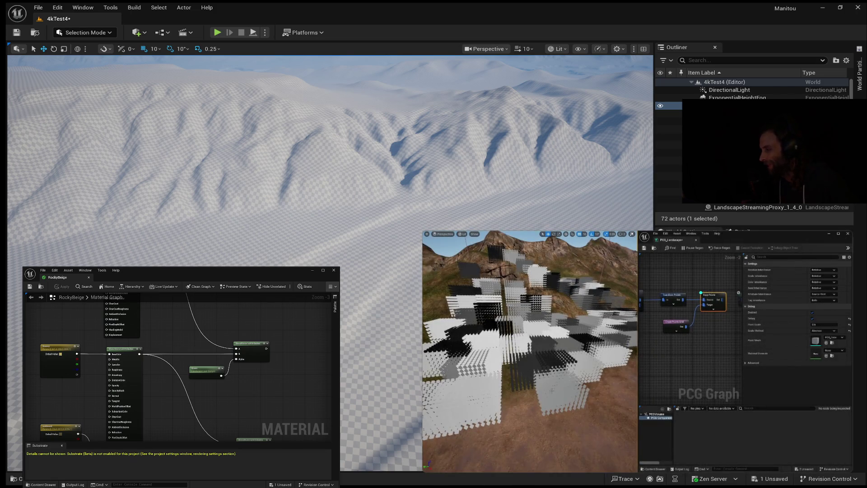